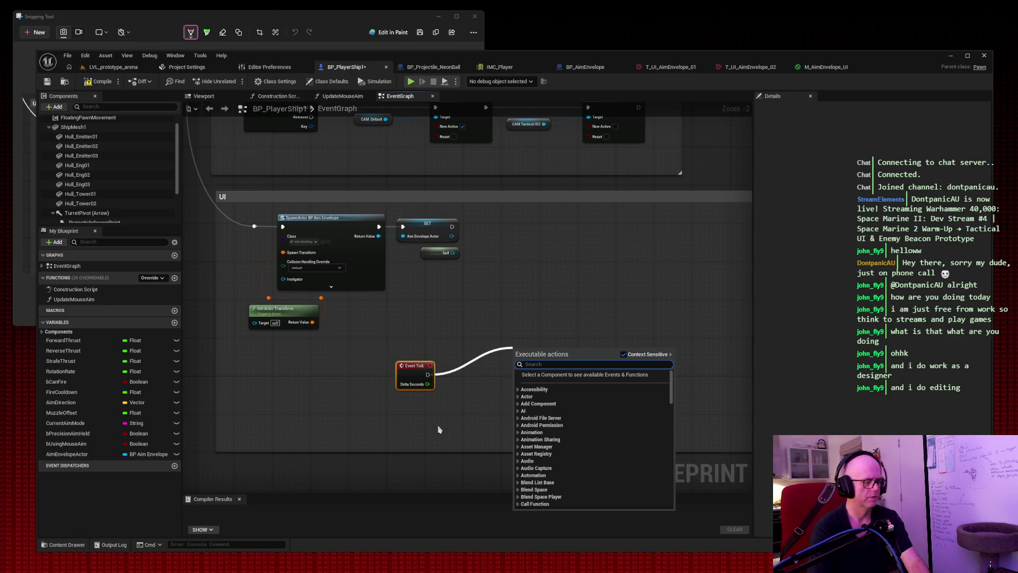
# Step: Add an Is Valid node after Event Tick, then wire a Branch after it
pyautogui.write('isvalid')
pyautogui.press('Return')
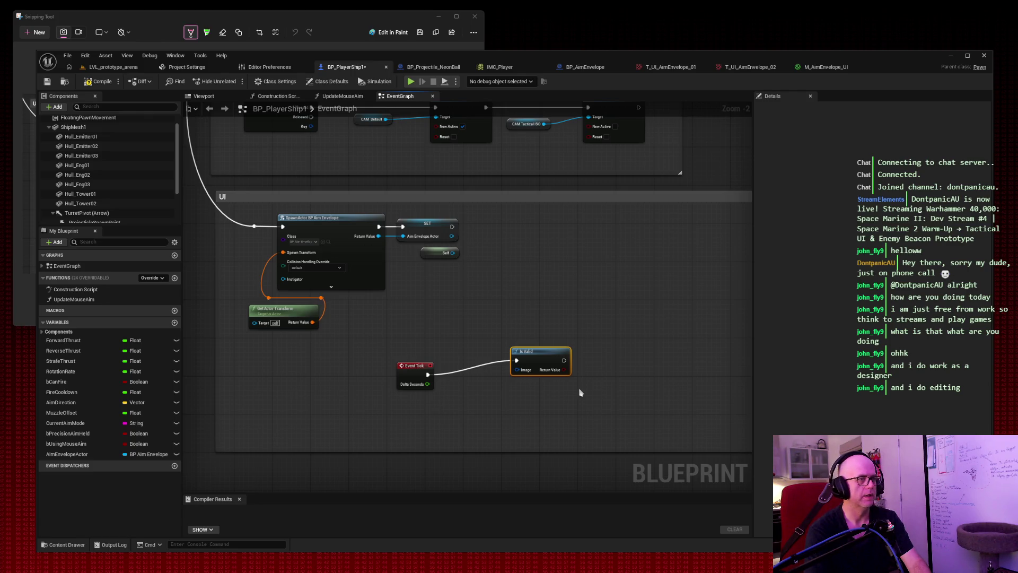
pyautogui.moveTo(564, 360); pyautogui.dragTo(598, 357)
pyautogui.write('ranch')
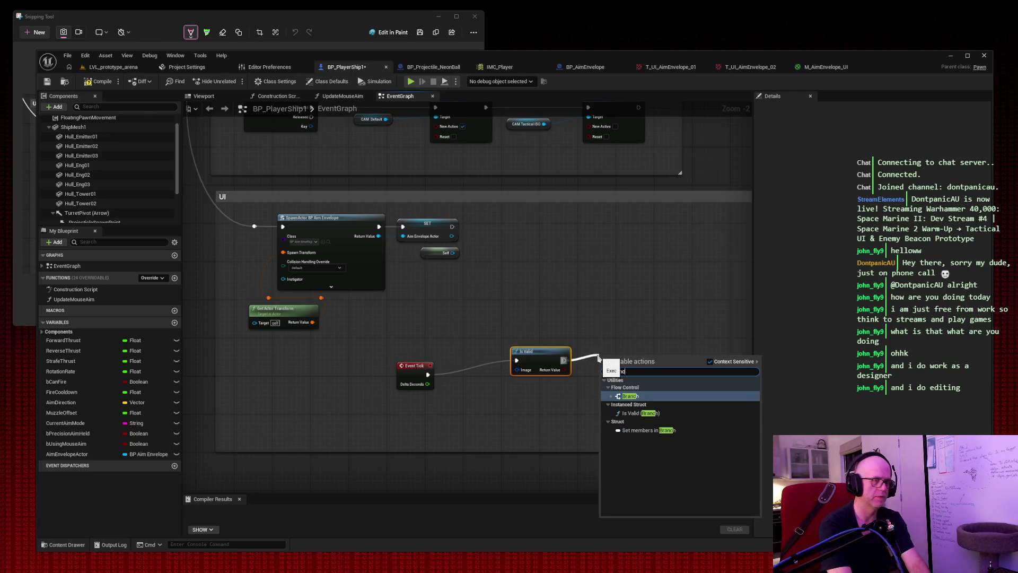
pyautogui.press('Return')
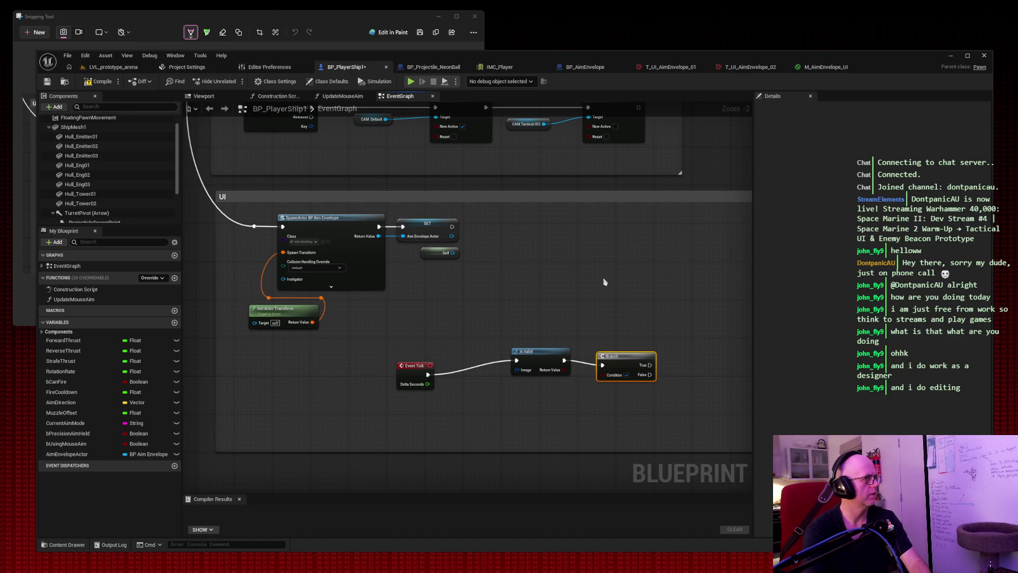
# Step: Move Event Tick, Is Valid and Branch left together and tidy the chain
pyautogui.moveTo(400, 327)
pyautogui.mouseDown()
pyautogui.moveTo(504, 387)
pyautogui.moveTo(661, 392)
pyautogui.mouseUp()
pyautogui.moveTo(559, 355)
pyautogui.mouseDown()
pyautogui.moveTo(444, 361)
pyautogui.moveTo(413, 345)
pyautogui.moveTo(325, 360)
pyautogui.moveTo(341, 359)
pyautogui.mouseUp()
pyautogui.click(378, 340)
pyautogui.moveTo(478, 354); pyautogui.dragTo(439, 357)
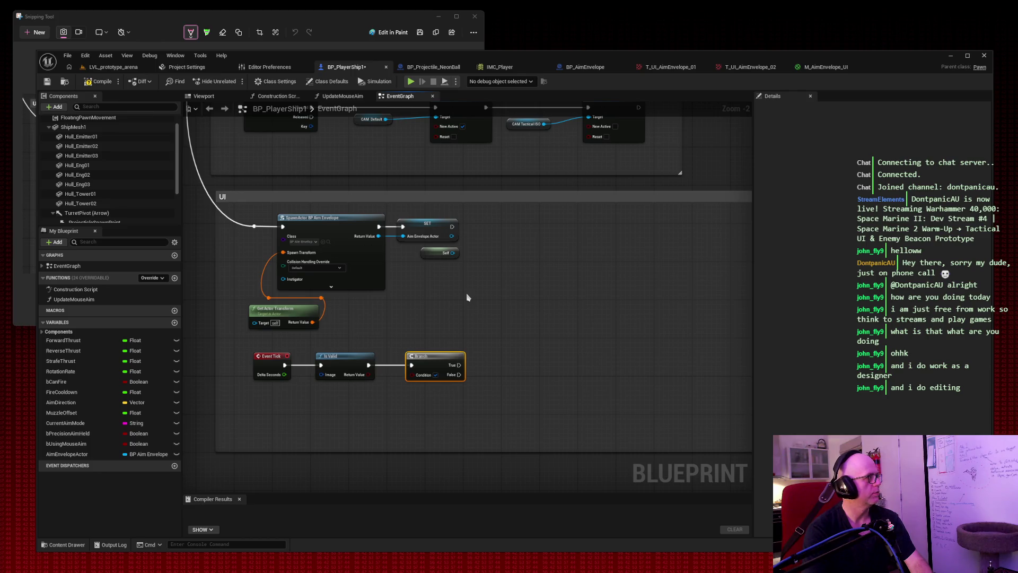
pyautogui.moveTo(459, 364); pyautogui.dragTo(528, 345)
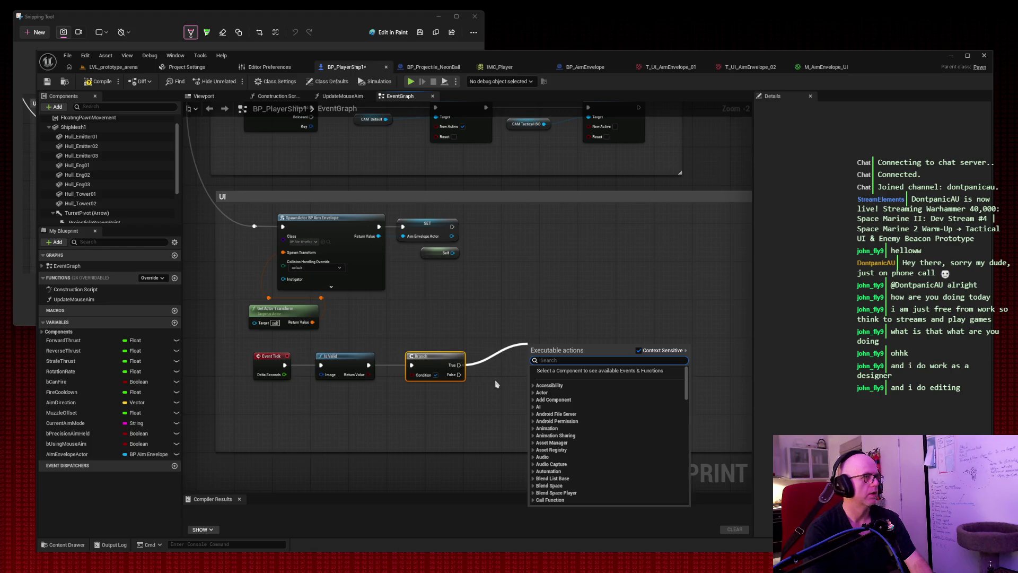
# Step: Wire Set Actor Location to the Branch's True pin, straighten the wire, and screenshot the graph
pyautogui.write('get actor l')
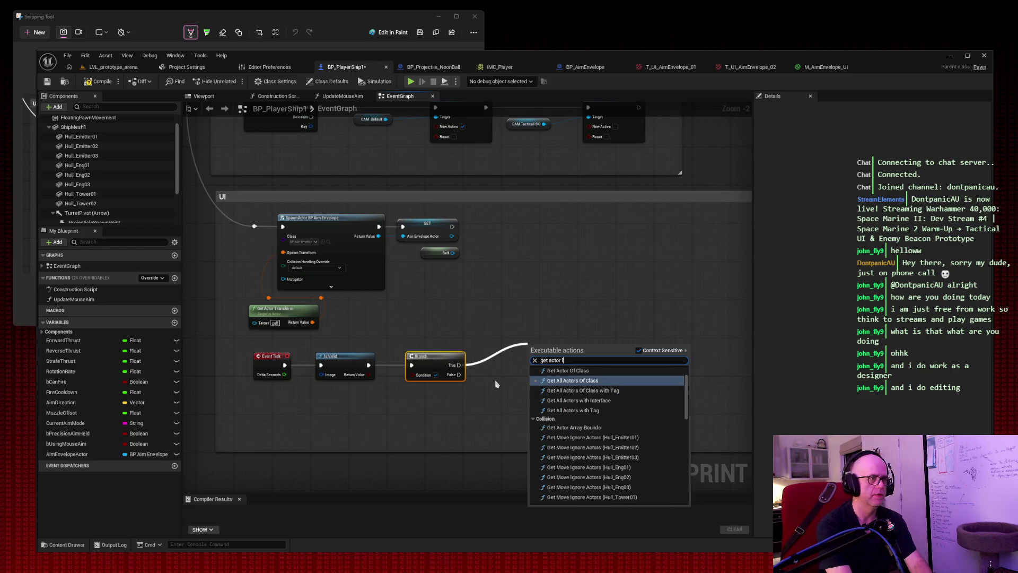
pyautogui.write('ocation')
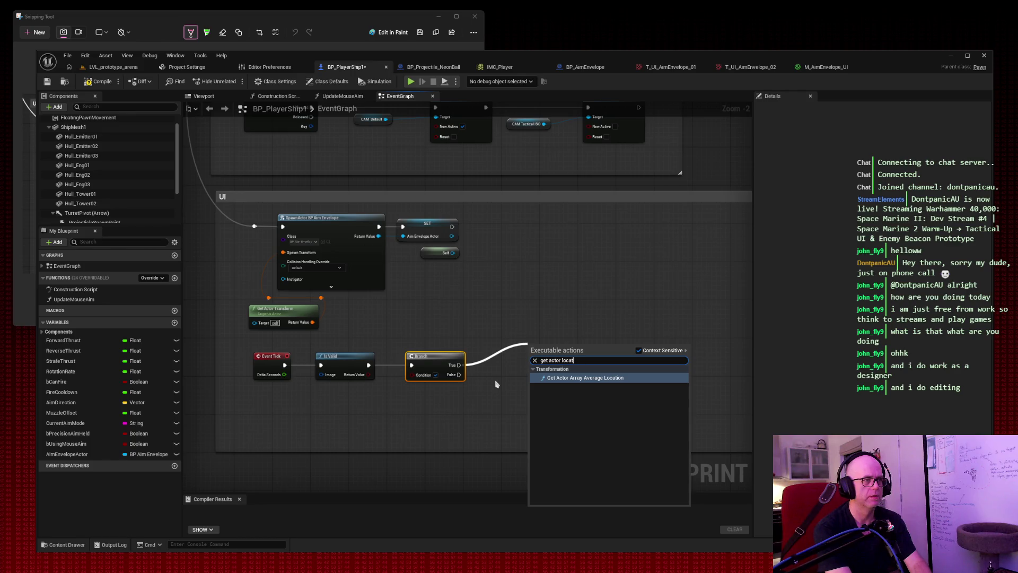
pyautogui.press('BackSpace')
pyautogui.press('BackSpace')
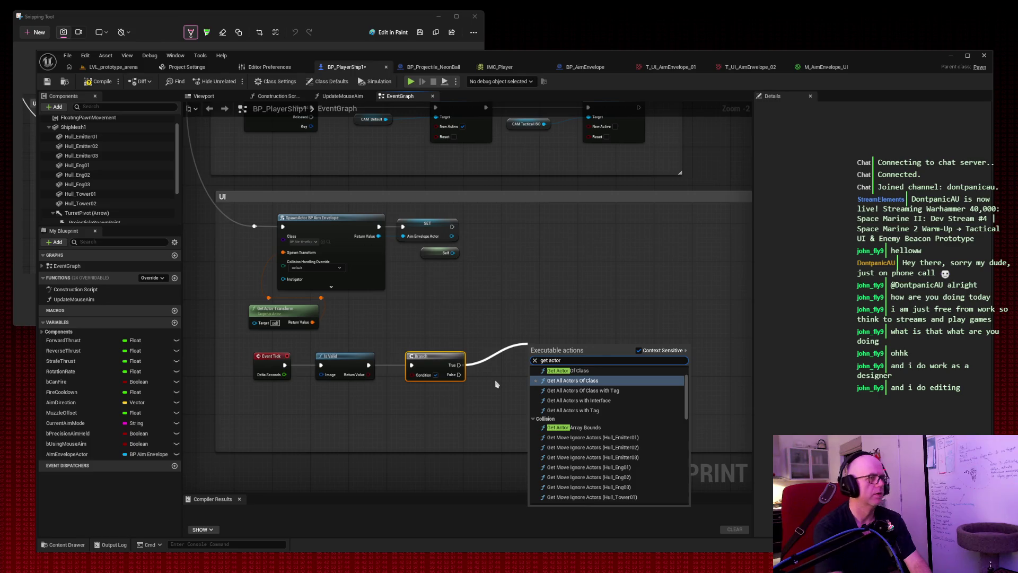
pyautogui.click(495, 384)
pyautogui.moveTo(538, 336); pyautogui.dragTo(534, 337)
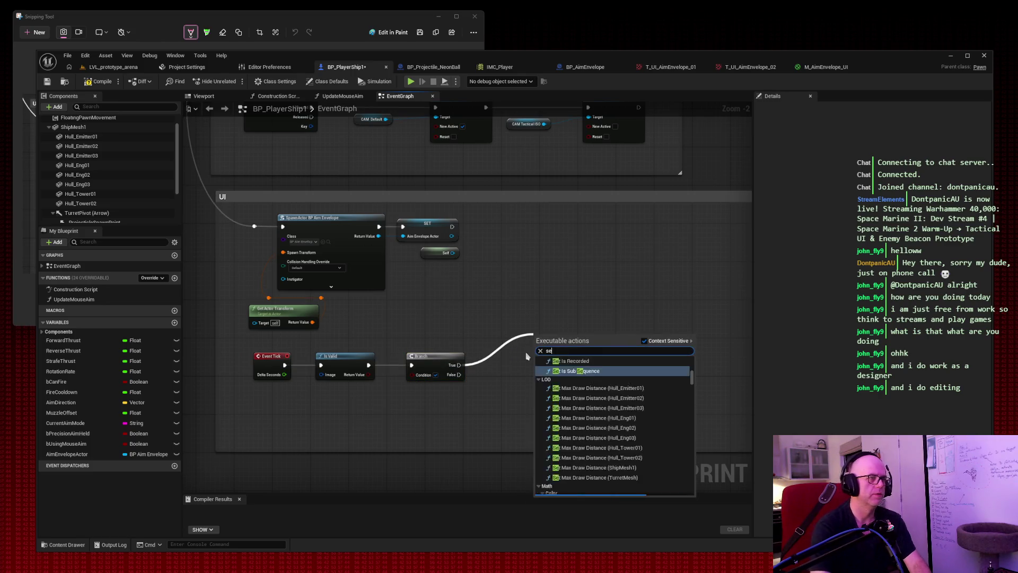
pyautogui.write('set actor location')
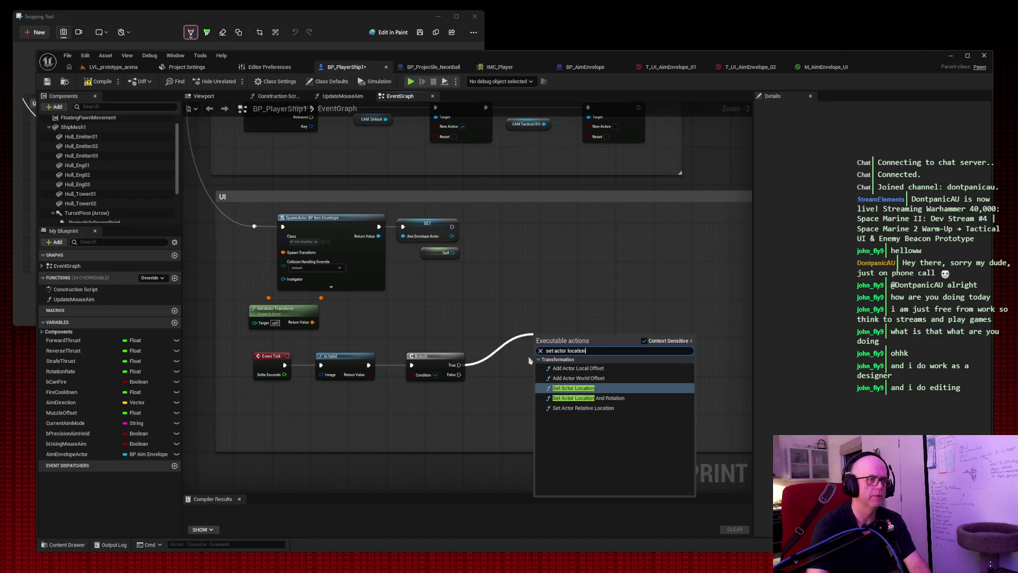
pyautogui.click(562, 388)
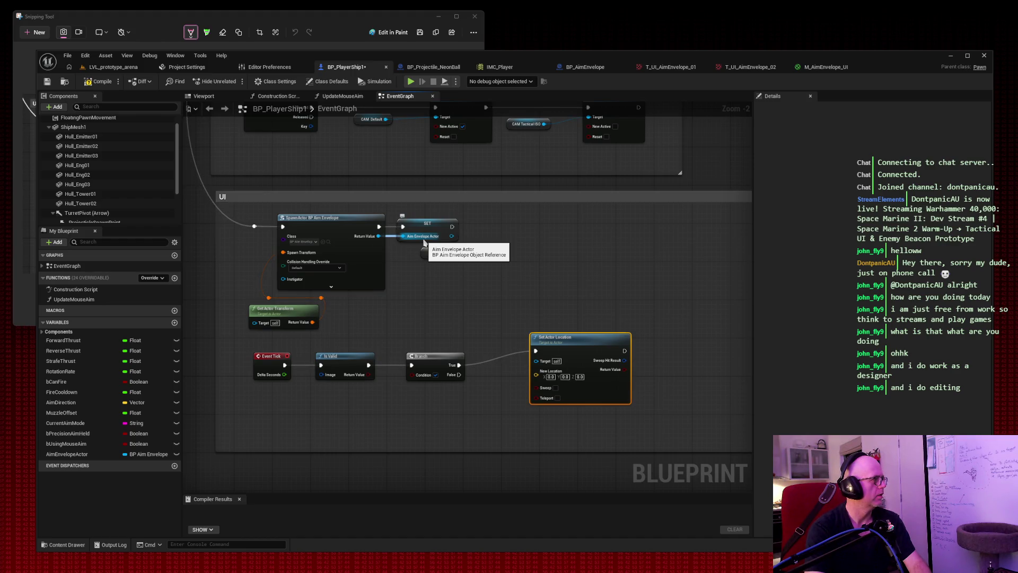
pyautogui.moveTo(576, 339); pyautogui.dragTo(561, 354)
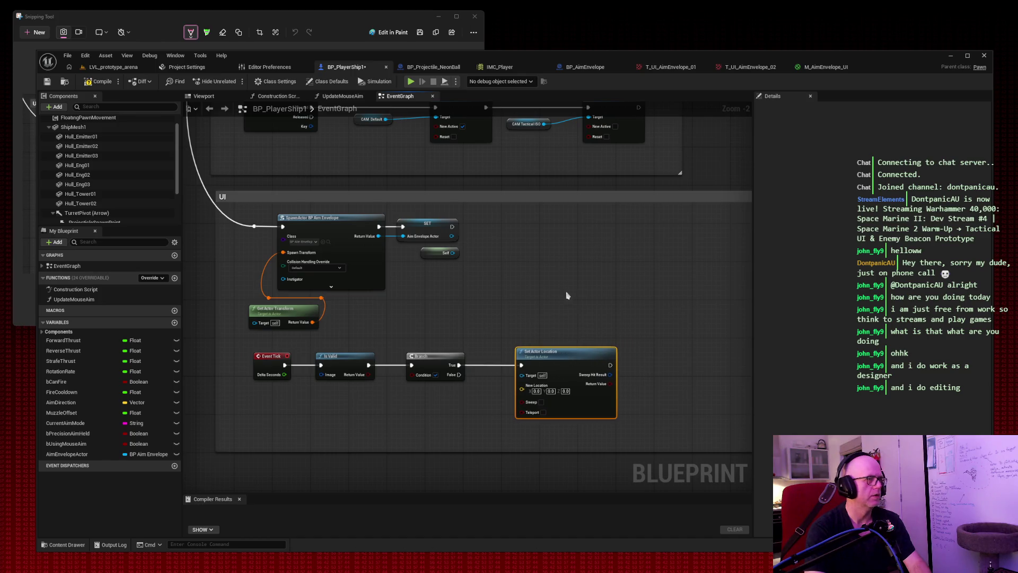
pyautogui.press('super+shift+s')
pyautogui.moveTo(200, 174)
pyautogui.mouseDown()
pyautogui.moveTo(533, 398)
pyautogui.moveTo(639, 452)
pyautogui.mouseUp()
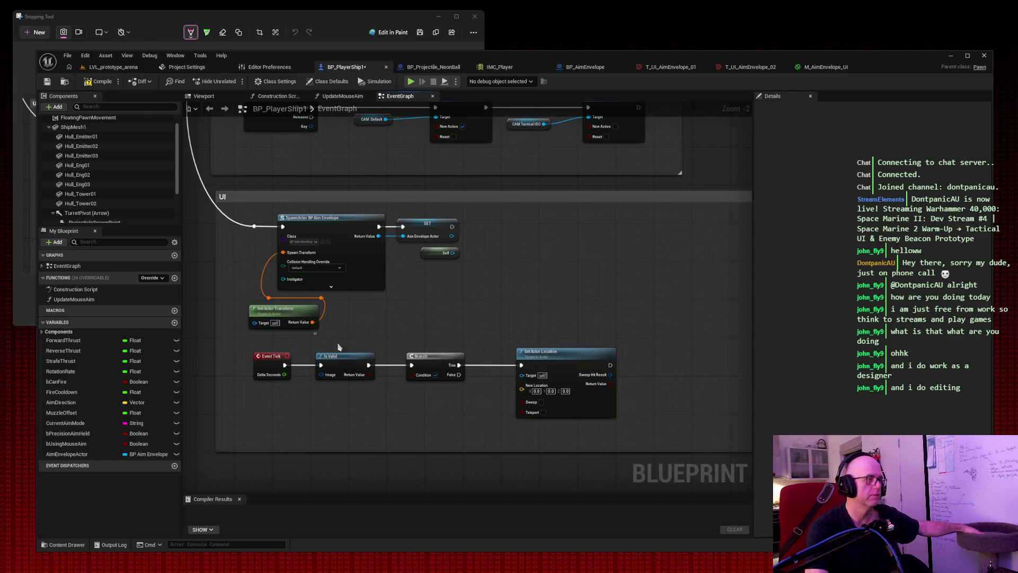
# Step: Box-select Is Valid, Branch and Set Actor Location and slide them right, away from Event Tick
pyautogui.moveTo(316, 333); pyautogui.dragTo(618, 419)
pyautogui.moveTo(343, 365); pyautogui.dragTo(444, 364)
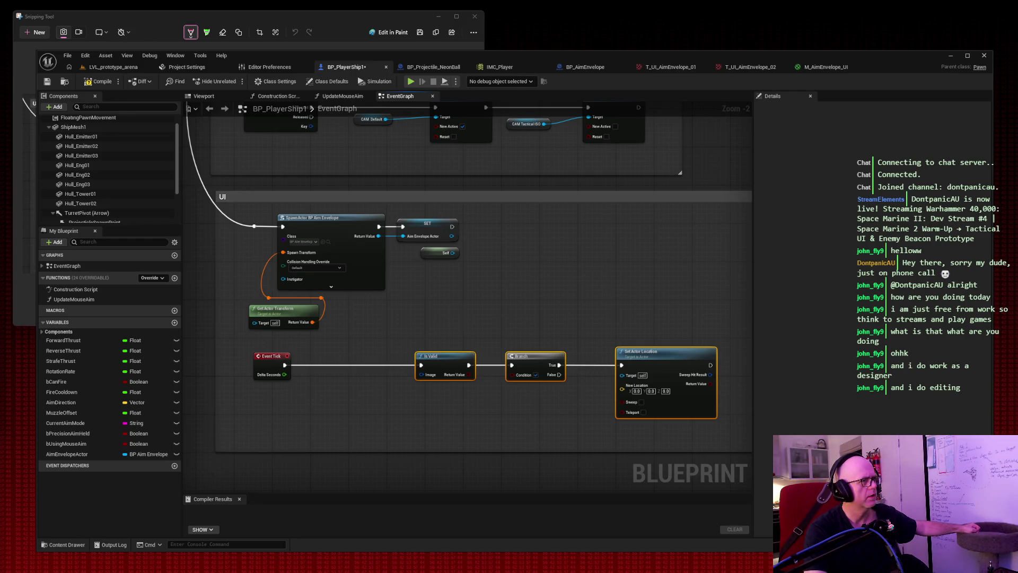
pyautogui.click(289, 410)
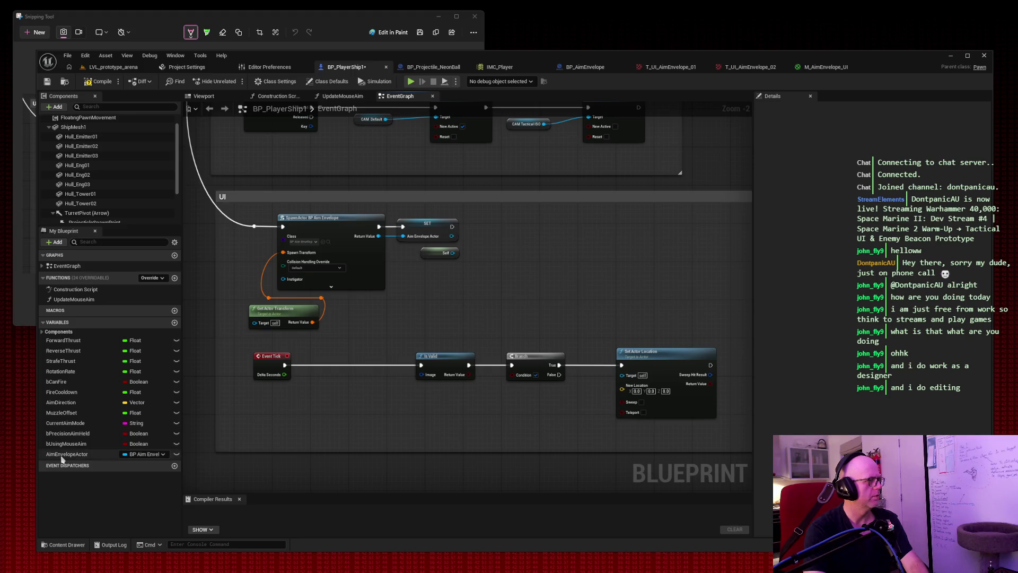
# Step: Place an AimEnvelopeActor getter below Event Tick, trying and cancelling wires from its output
pyautogui.moveTo(66, 454); pyautogui.dragTo(328, 416)
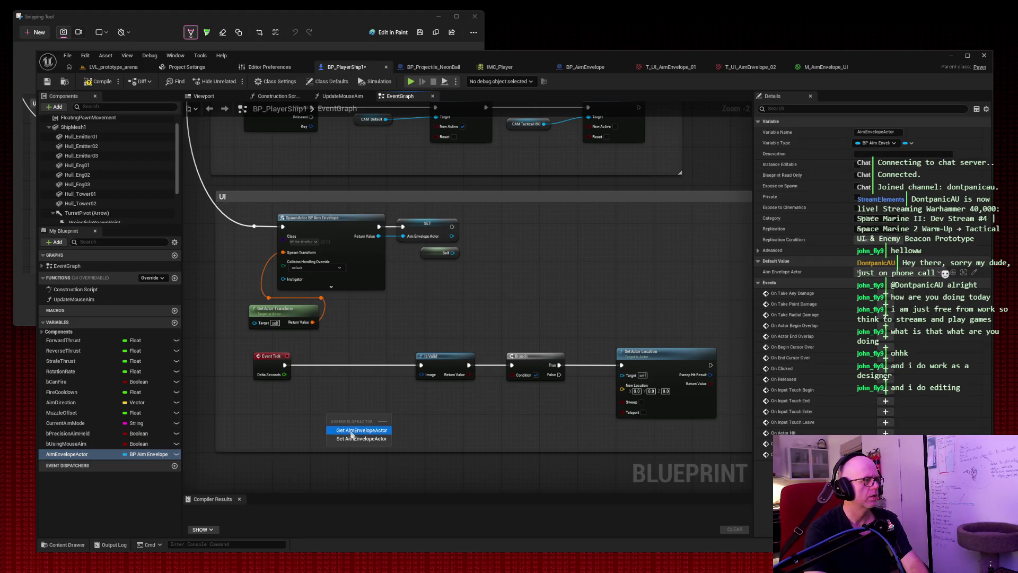
pyautogui.click(362, 430)
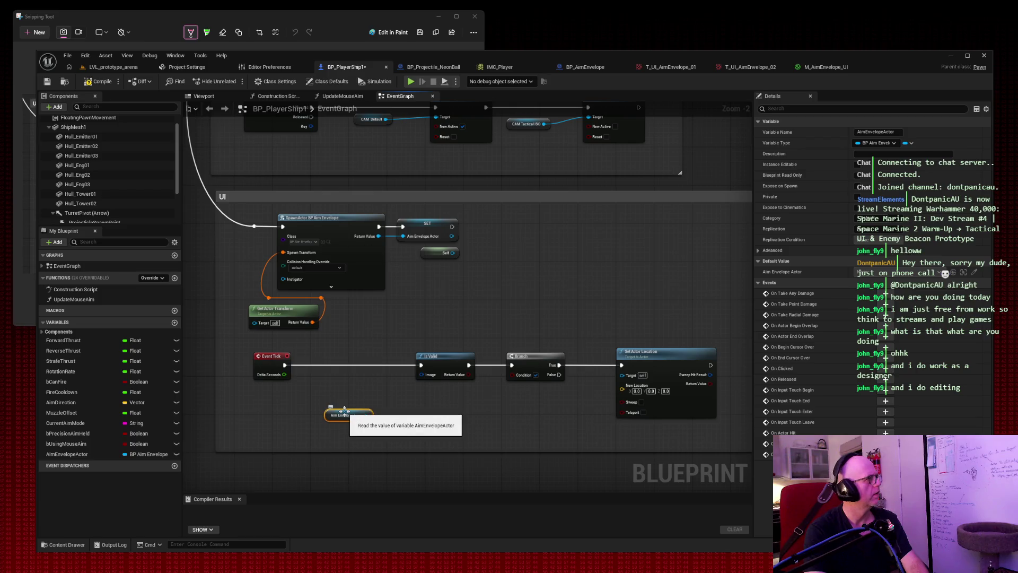
pyautogui.moveTo(345, 412)
pyautogui.mouseDown()
pyautogui.moveTo(343, 375)
pyautogui.moveTo(345, 387)
pyautogui.mouseUp()
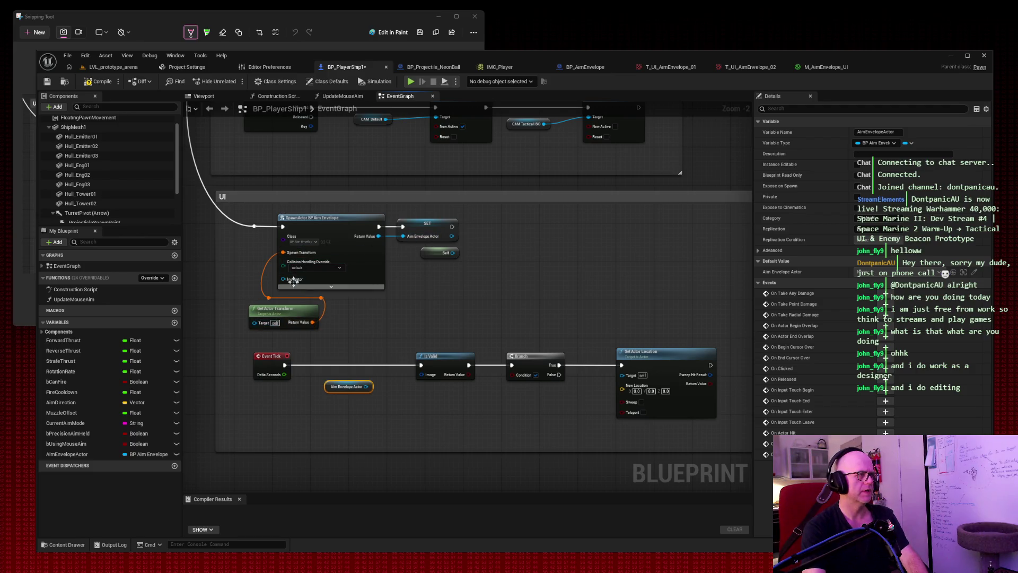
pyautogui.moveTo(369, 389); pyautogui.dragTo(428, 377)
pyautogui.click(387, 403)
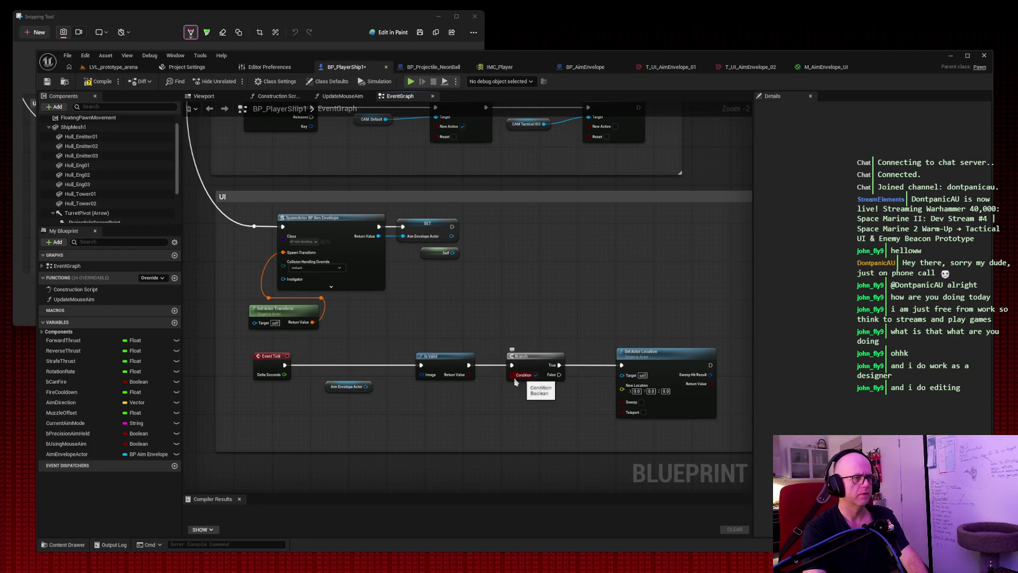
pyautogui.moveTo(367, 387)
pyautogui.mouseDown()
pyautogui.moveTo(536, 389)
pyautogui.moveTo(517, 396)
pyautogui.mouseUp()
pyautogui.click(477, 403)
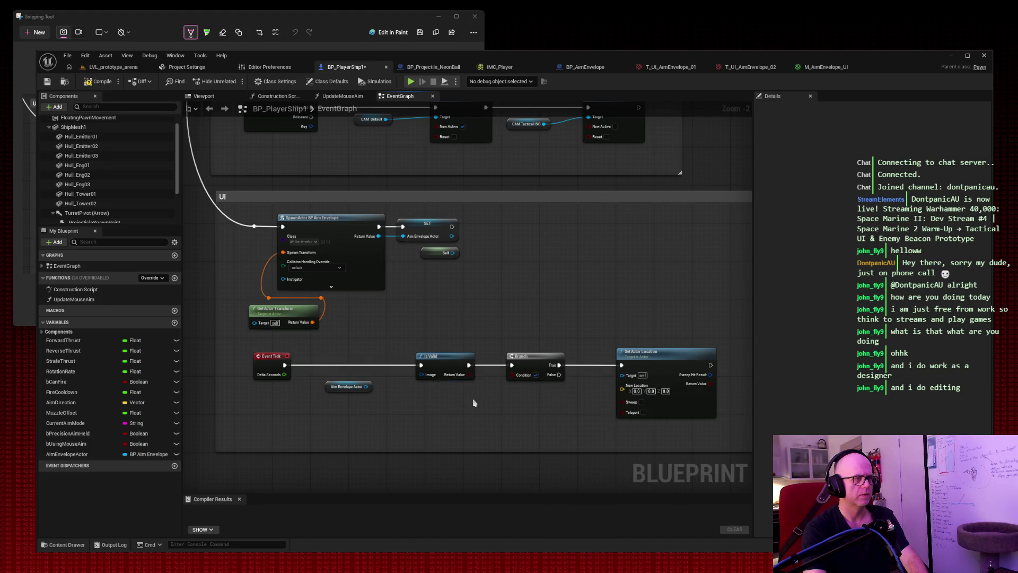
pyautogui.moveTo(350, 386); pyautogui.dragTo(347, 405)
# Step: Shift Is Valid, Branch and Set Actor Location left, reposition the getter, and screenshot the graph
pyautogui.moveTo(615, 390); pyautogui.dragTo(416, 355)
pyautogui.moveTo(635, 362); pyautogui.dragTo(563, 362)
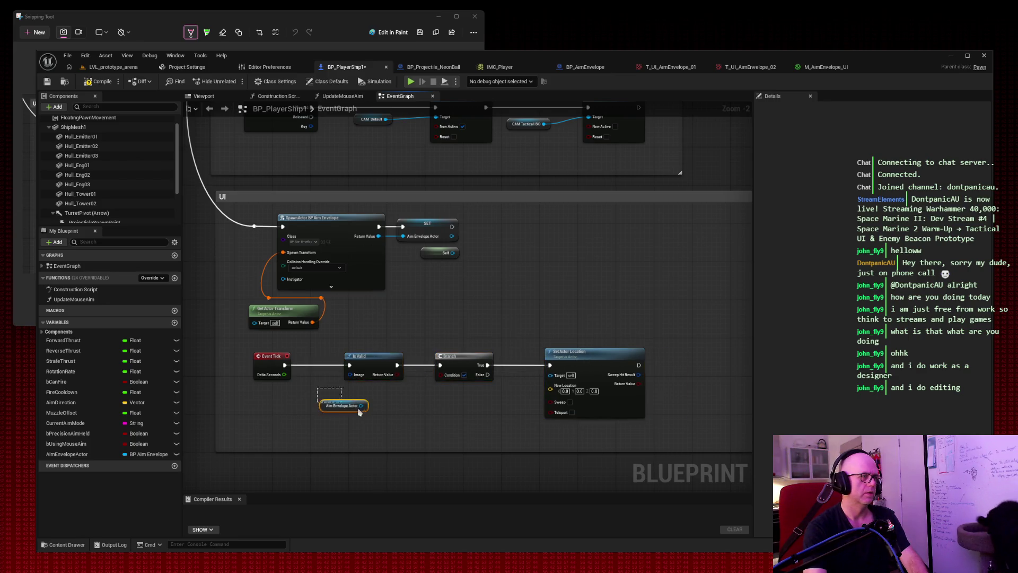
pyautogui.moveTo(353, 405); pyautogui.dragTo(318, 403)
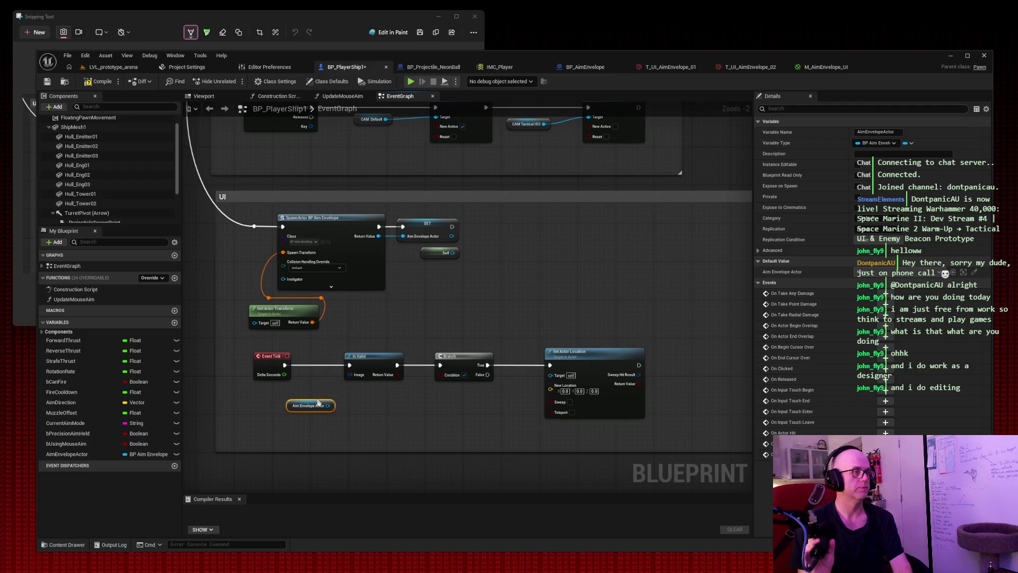
pyautogui.click(570, 306)
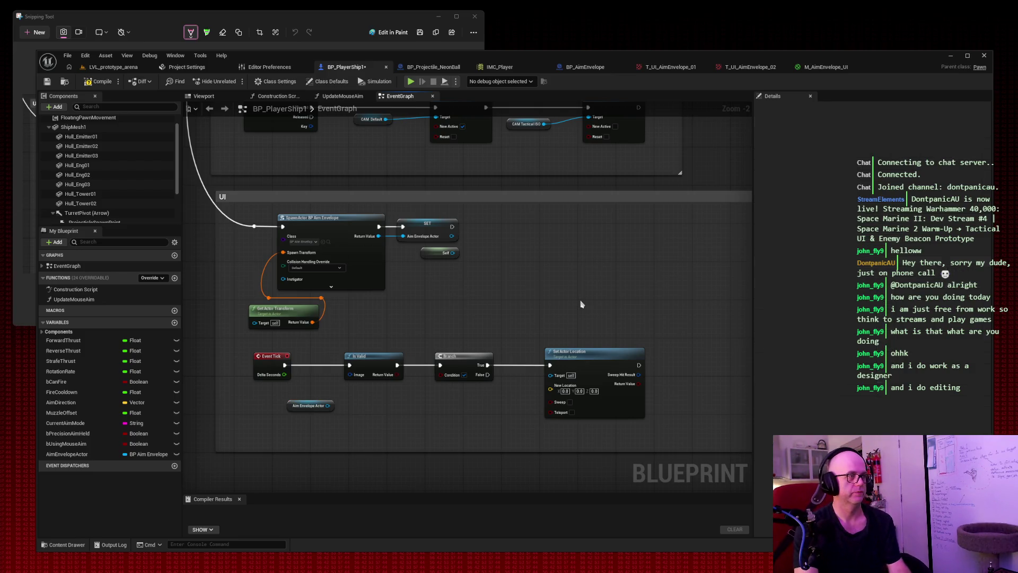
pyautogui.press('super+shift+s')
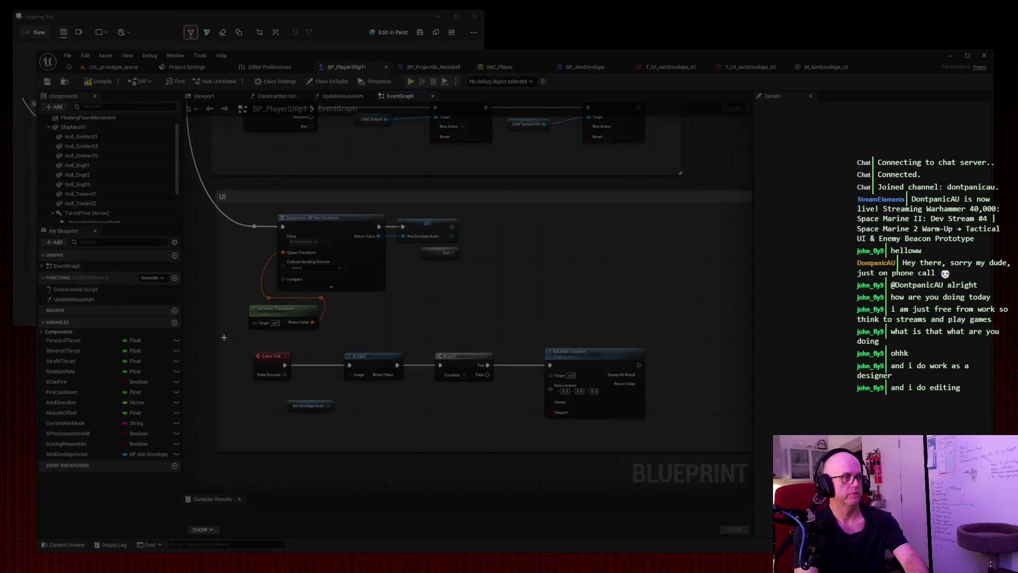
pyautogui.moveTo(204, 171); pyautogui.dragTo(729, 449)
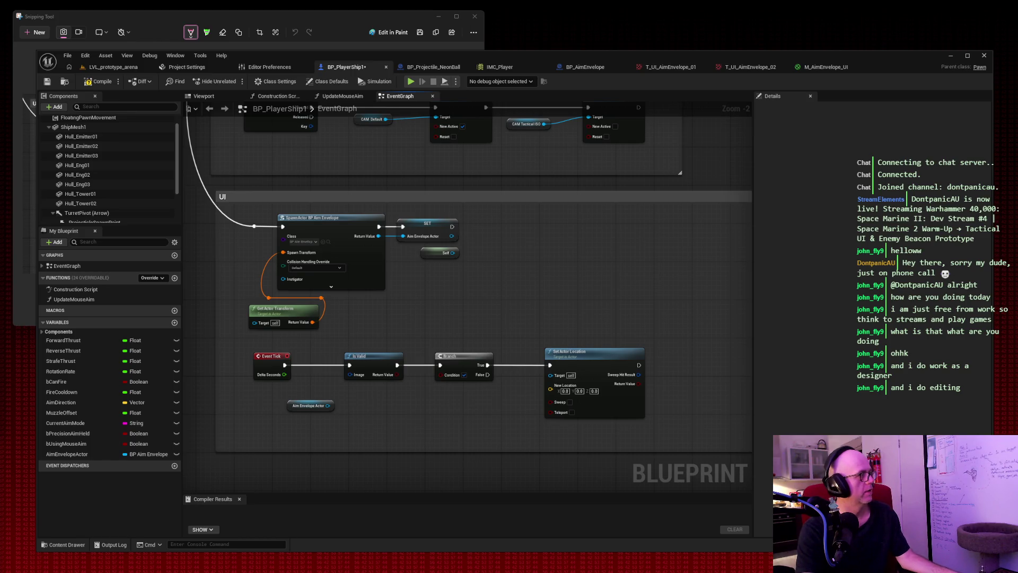
pyautogui.moveTo(390, 383)
pyautogui.mouseDown()
pyautogui.moveTo(378, 396)
pyautogui.moveTo(348, 388)
pyautogui.moveTo(395, 403)
pyautogui.mouseUp()
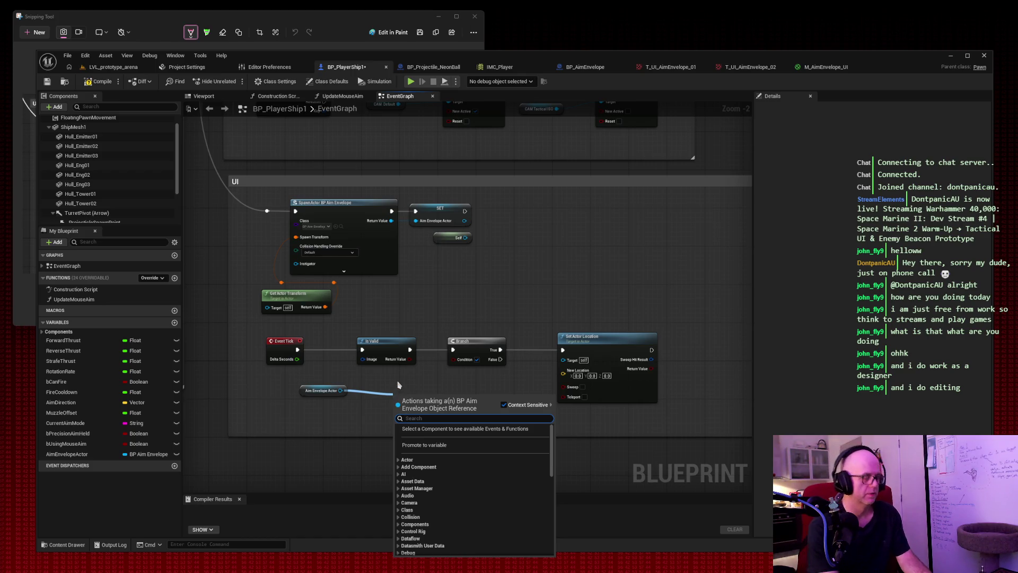
# Step: Replace the Is Valid function with the Is Valid macro fed by Aim Envelope Actor
pyautogui.write('is valid')
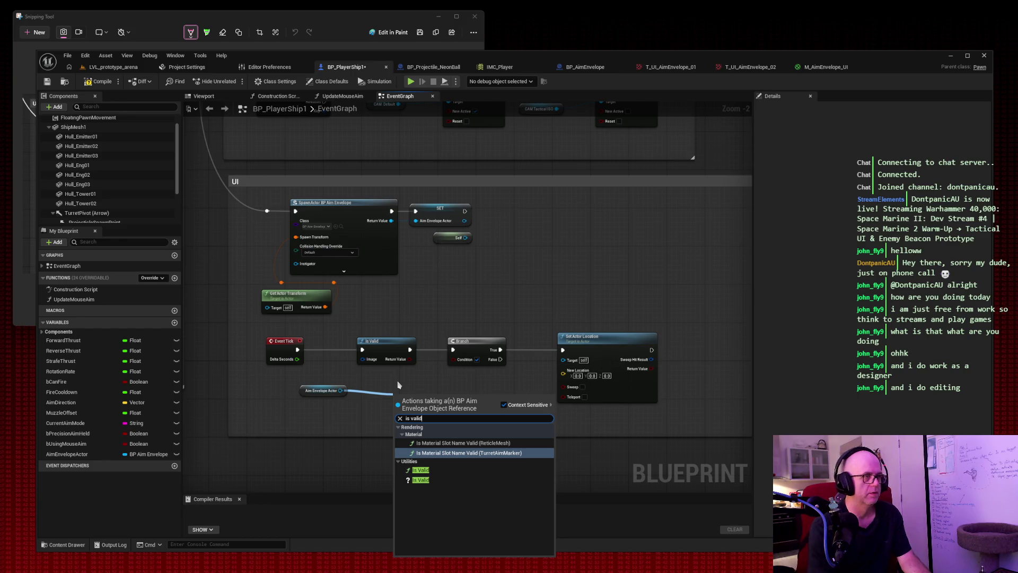
pyautogui.press('Down')
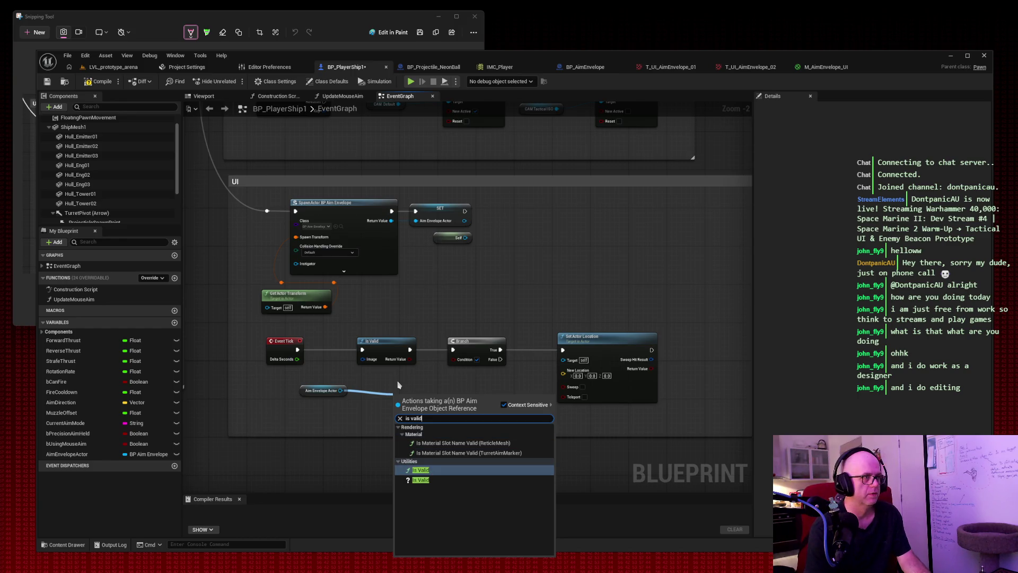
pyautogui.press('Down')
pyautogui.press('Return')
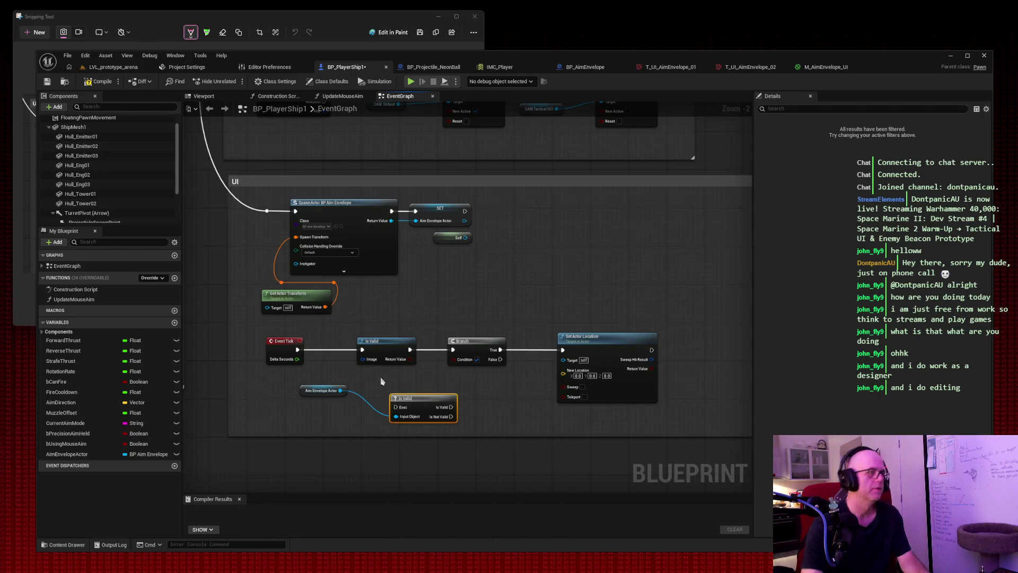
pyautogui.moveTo(297, 352)
pyautogui.mouseDown()
pyautogui.moveTo(396, 406)
pyautogui.moveTo(468, 418)
pyautogui.moveTo(478, 366)
pyautogui.moveTo(453, 349)
pyautogui.mouseUp()
pyautogui.click(382, 341)
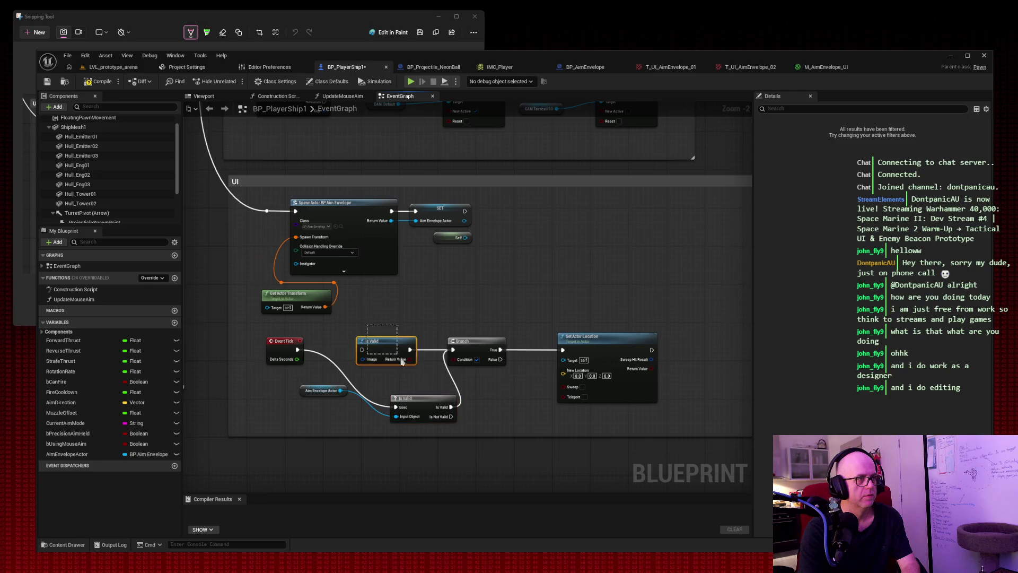
pyautogui.press('Delete')
pyautogui.moveTo(427, 399)
pyautogui.mouseDown()
pyautogui.moveTo(410, 354)
pyautogui.moveTo(393, 347)
pyautogui.mouseUp()
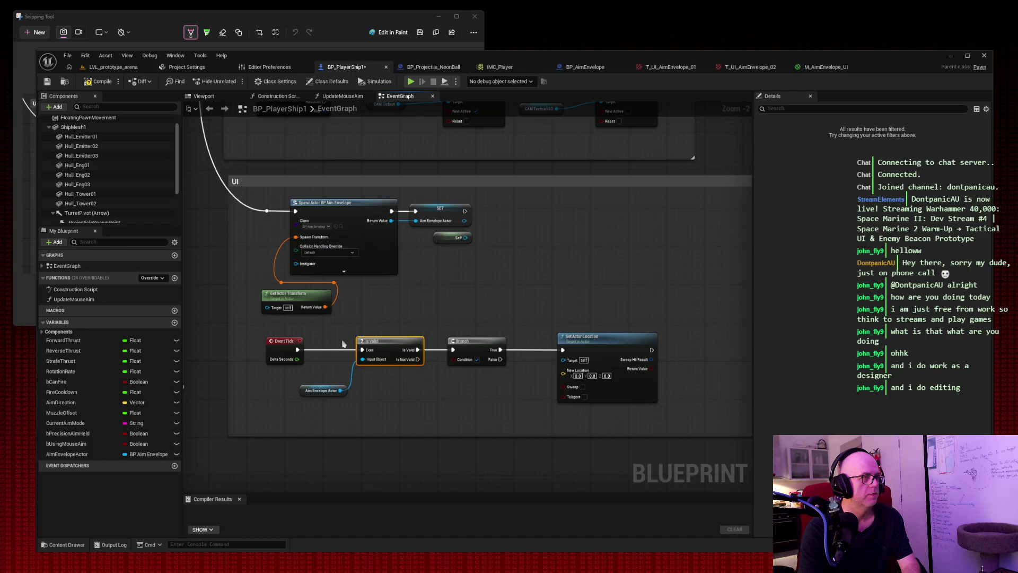
# Step: Wire Aim Envelope Actor into Set Actor Location's Target and rearrange the nodes
pyautogui.moveTo(282, 349); pyautogui.dragTo(258, 349)
pyautogui.moveTo(319, 391); pyautogui.dragTo(320, 363)
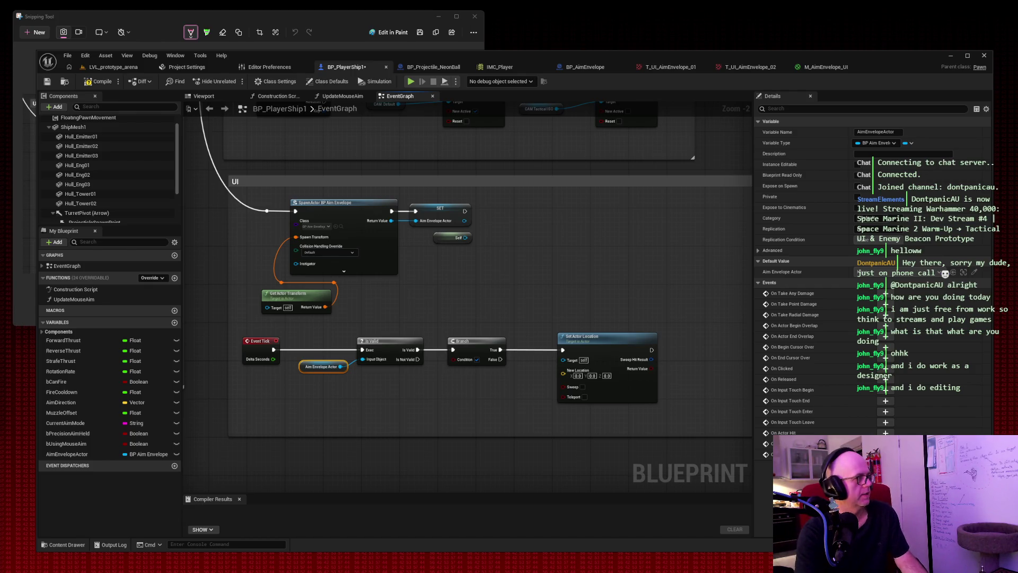
pyautogui.click(478, 414)
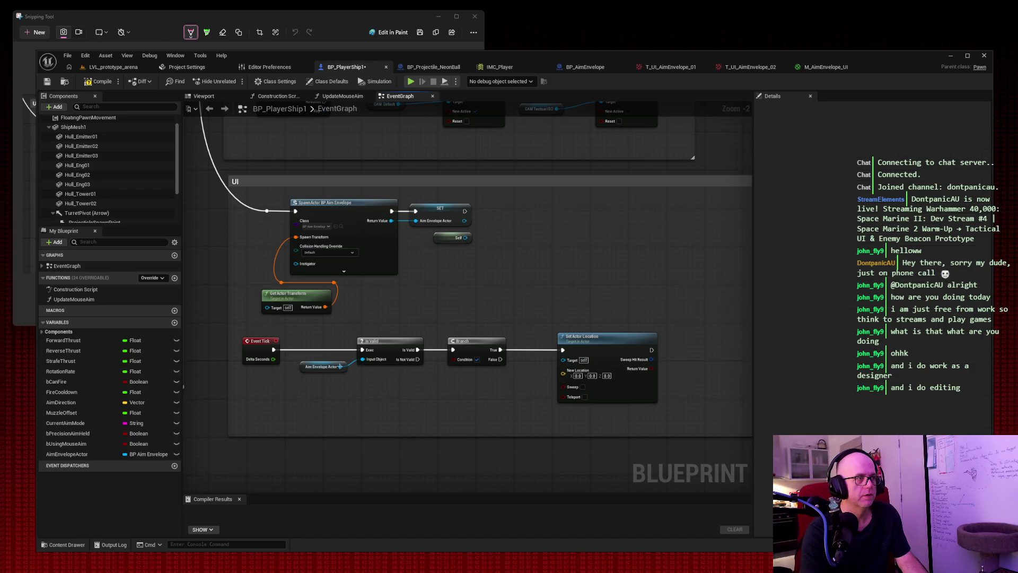
pyautogui.moveTo(340, 367)
pyautogui.mouseDown()
pyautogui.moveTo(466, 398)
pyautogui.moveTo(564, 360)
pyautogui.mouseUp()
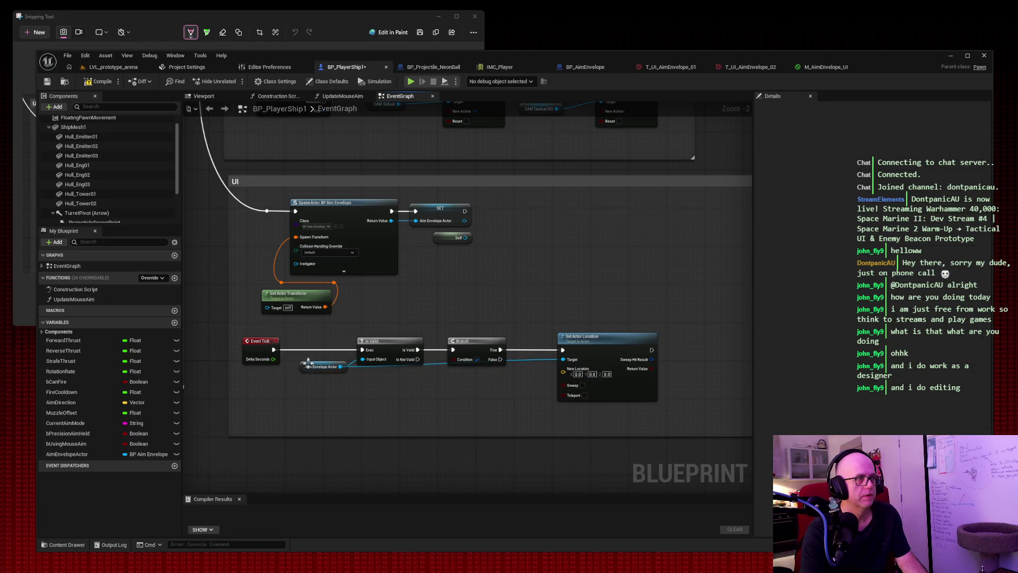
pyautogui.moveTo(308, 363); pyautogui.dragTo(303, 382)
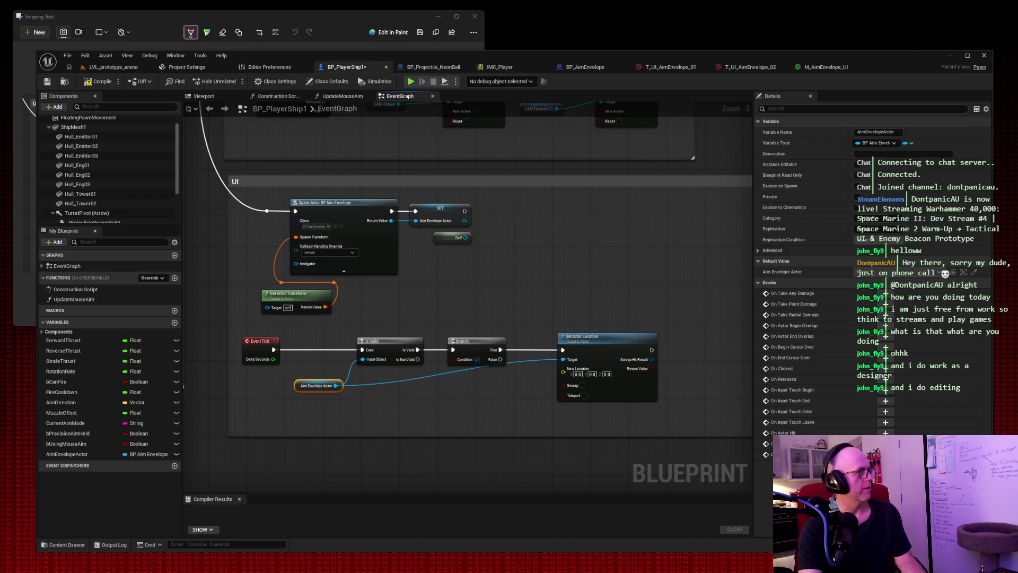
# Step: Add a Get Actor Location node, wire it into New Location, and place it below the chain
pyautogui.rightClick(554, 258)
pyautogui.write('get')
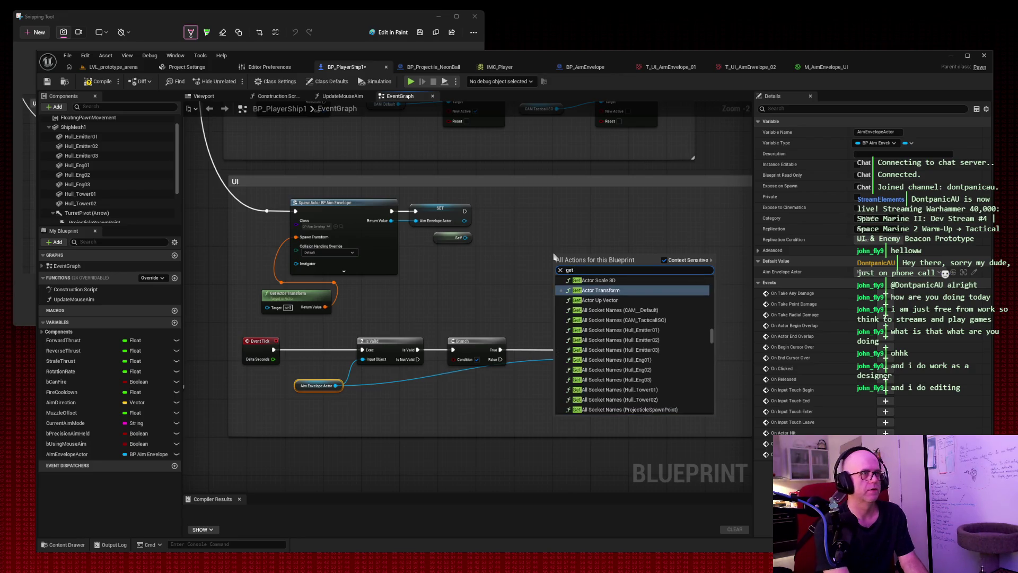
pyautogui.write(' actor location')
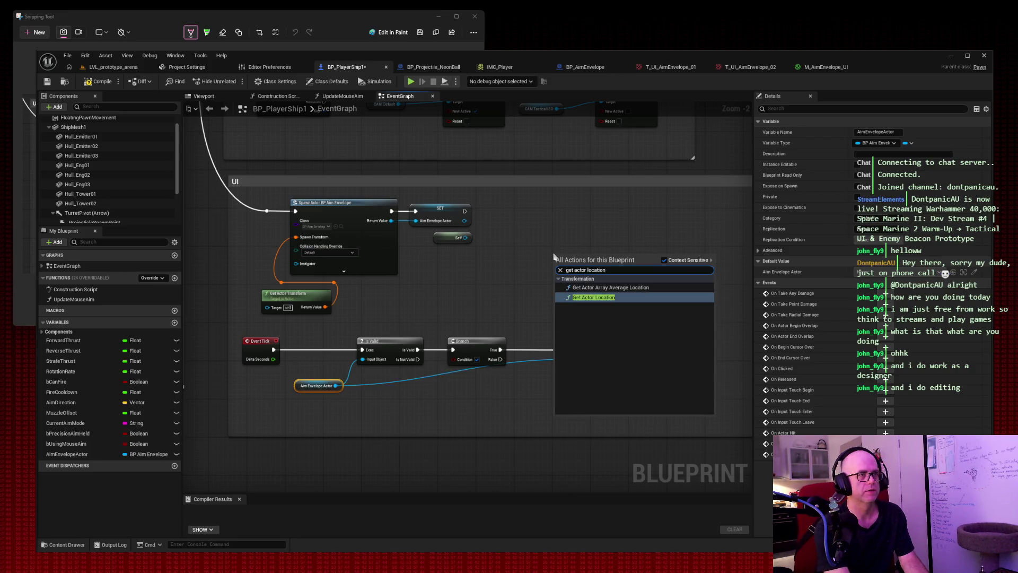
pyautogui.press('Return')
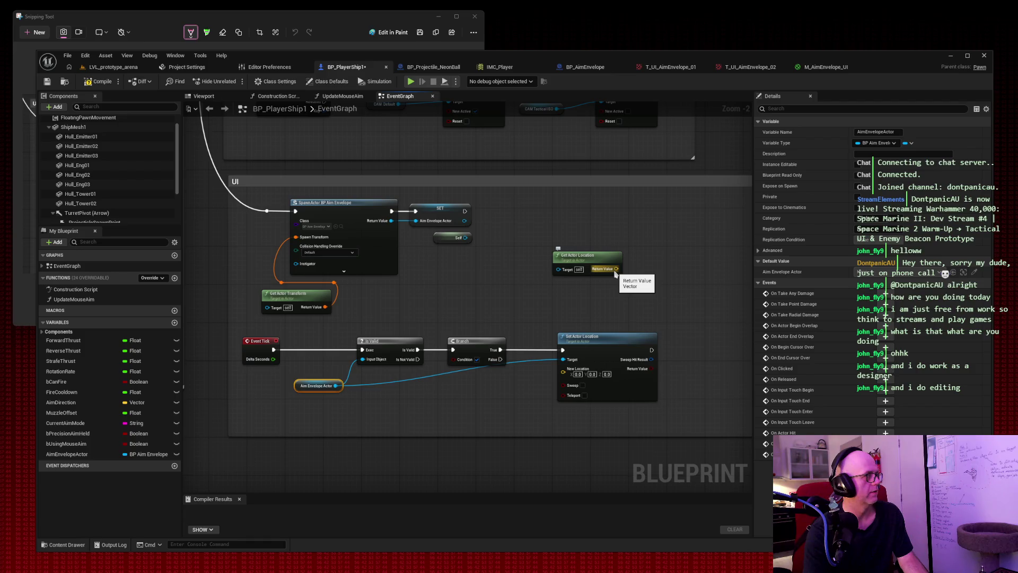
pyautogui.moveTo(615, 269)
pyautogui.mouseDown()
pyautogui.moveTo(610, 315)
pyautogui.moveTo(590, 346)
pyautogui.moveTo(530, 384)
pyautogui.moveTo(563, 370)
pyautogui.mouseUp()
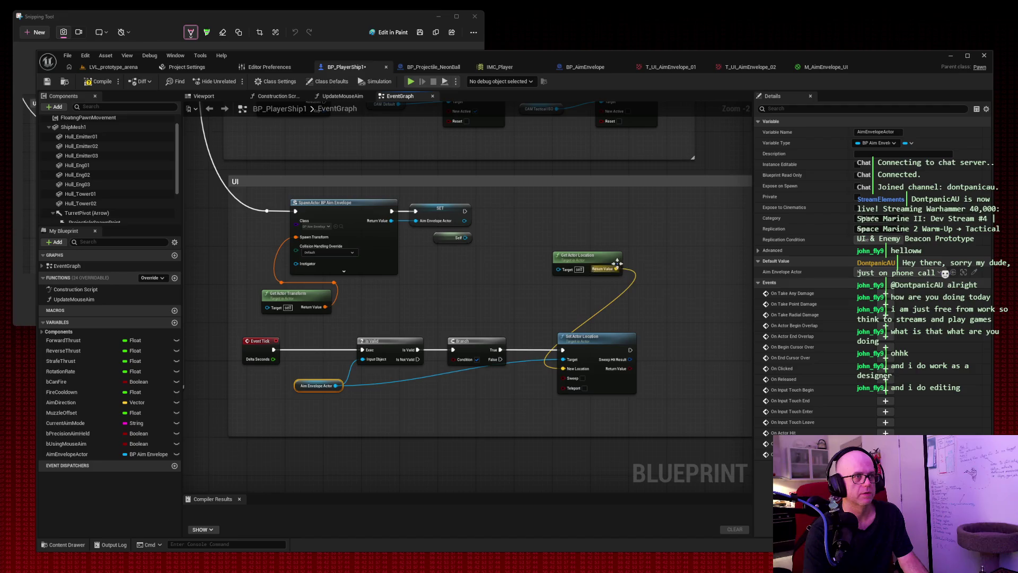
pyautogui.moveTo(604, 258)
pyautogui.mouseDown()
pyautogui.moveTo(481, 394)
pyautogui.moveTo(400, 405)
pyautogui.mouseUp()
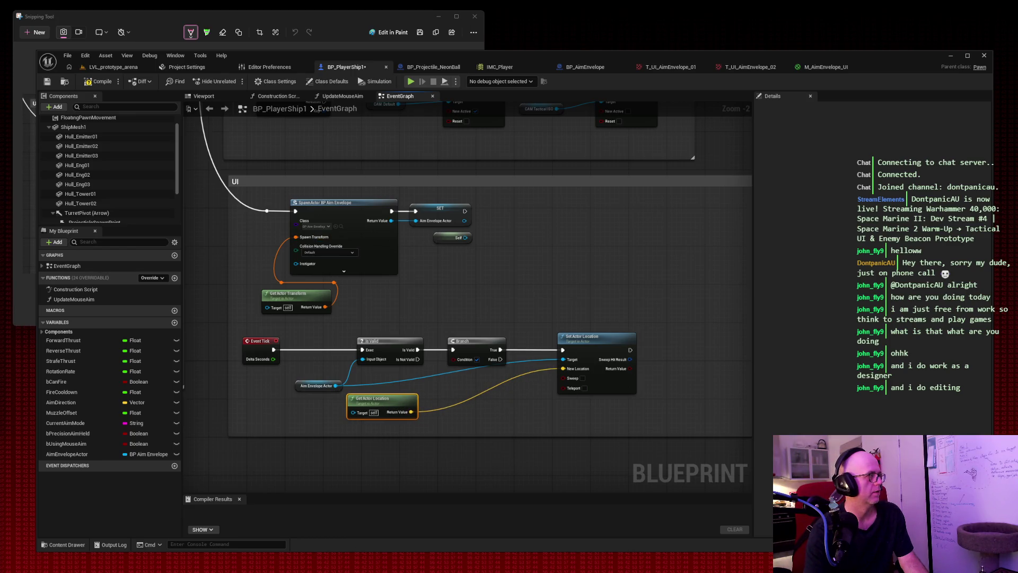
# Step: Nudge the Branch node up and to the right
pyautogui.click(27, 33)
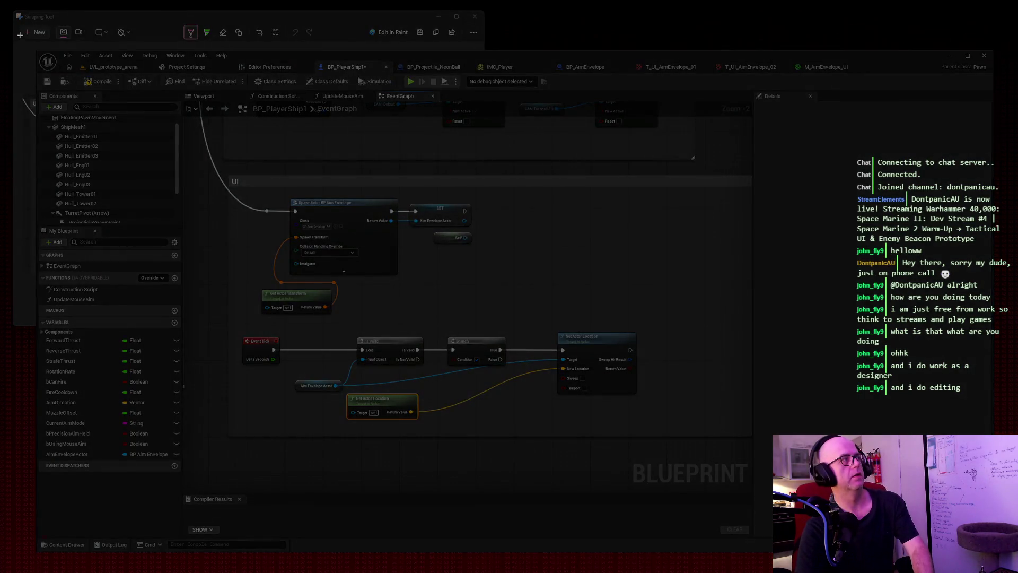
pyautogui.press('Escape')
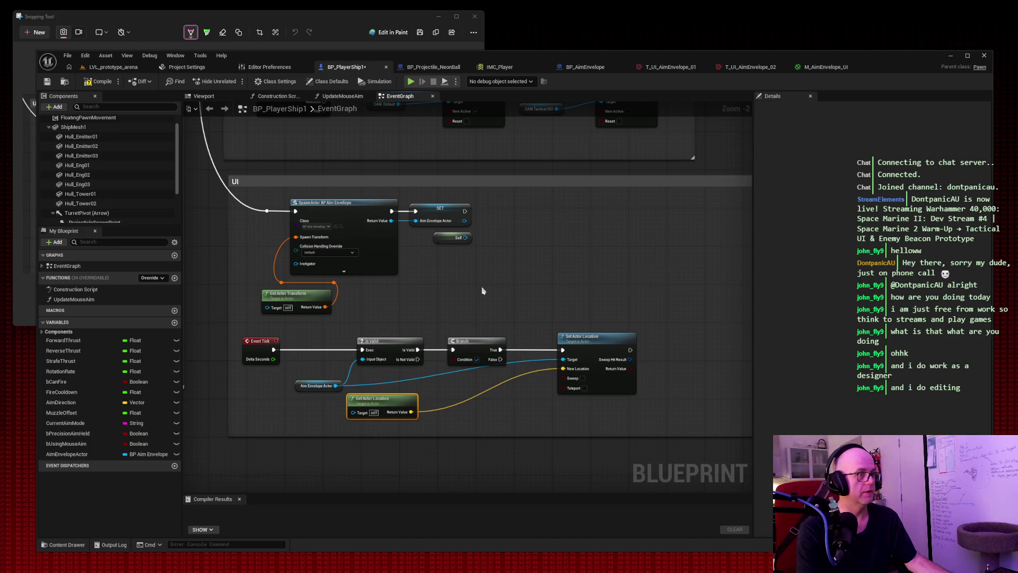
pyautogui.moveTo(479, 347); pyautogui.dragTo(489, 332)
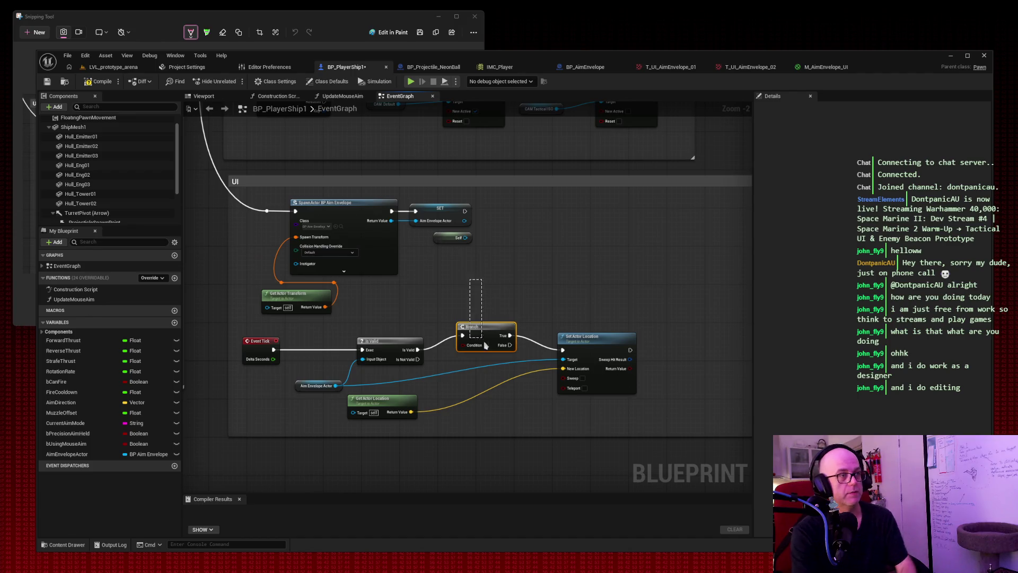
# Step: Delete the Branch, wire Is Valid straight to Set Actor Location, then compile and save BP_PlayerShip1
pyautogui.press('Delete')
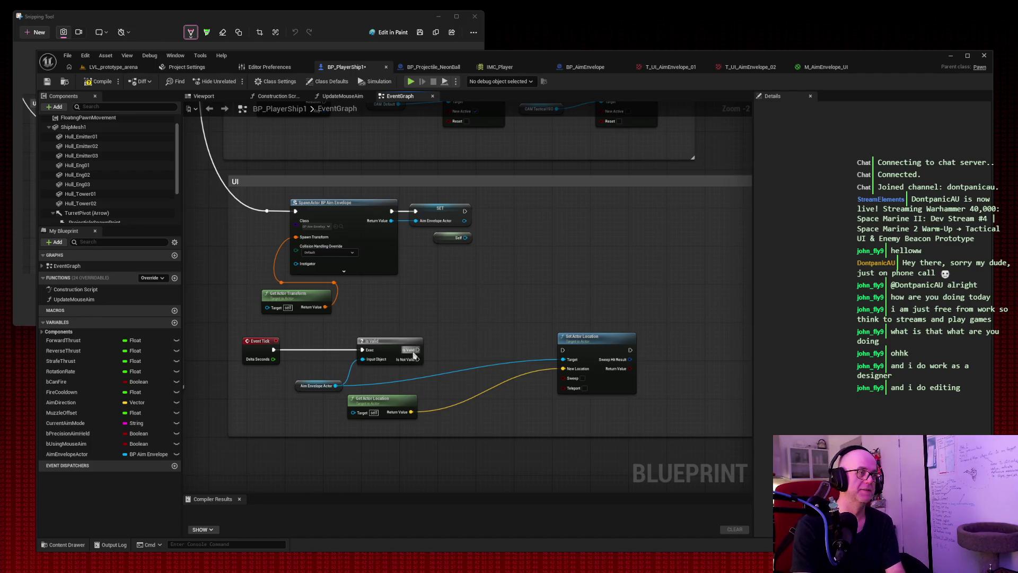
pyautogui.moveTo(418, 350); pyautogui.dragTo(563, 350)
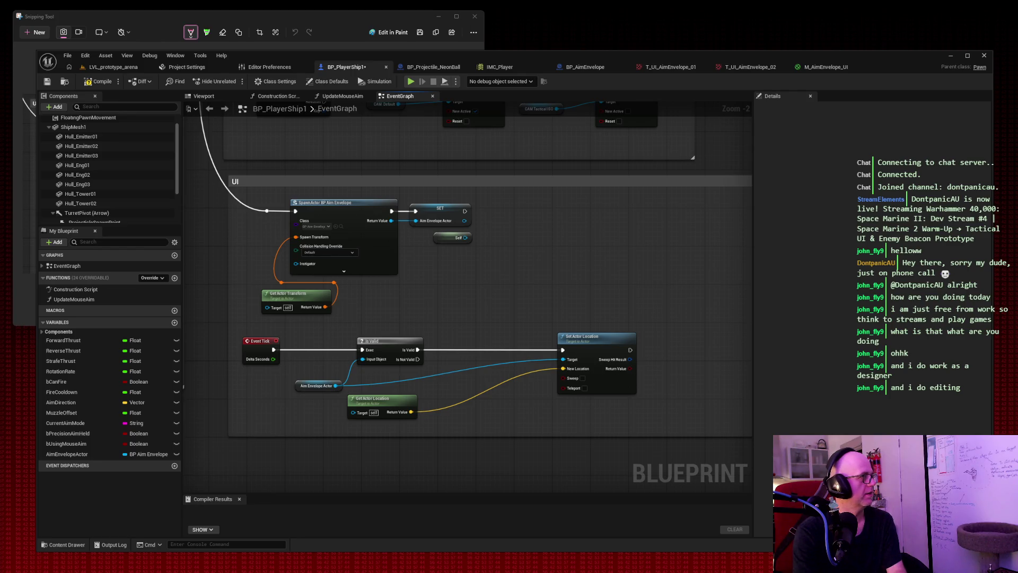
pyautogui.click(100, 81)
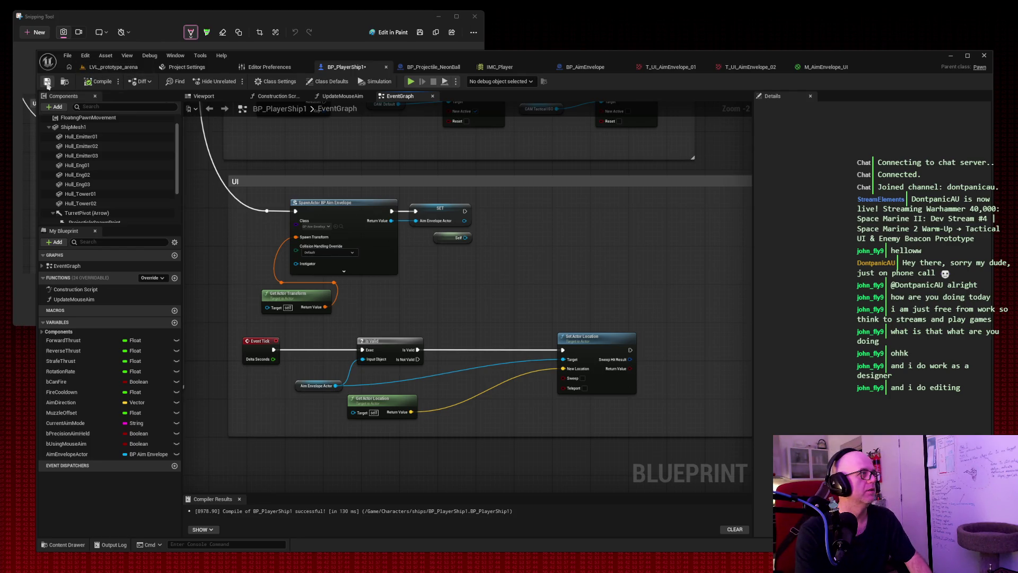
pyautogui.click(46, 81)
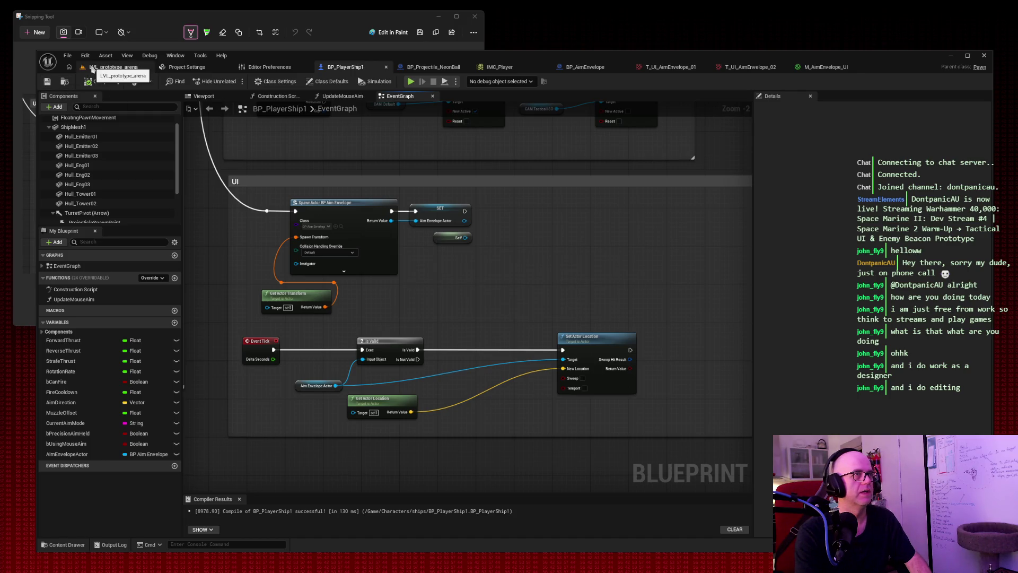
# Step: Play LVL_prototype_arena in the editor and fly the ship around with WASD
pyautogui.click(93, 68)
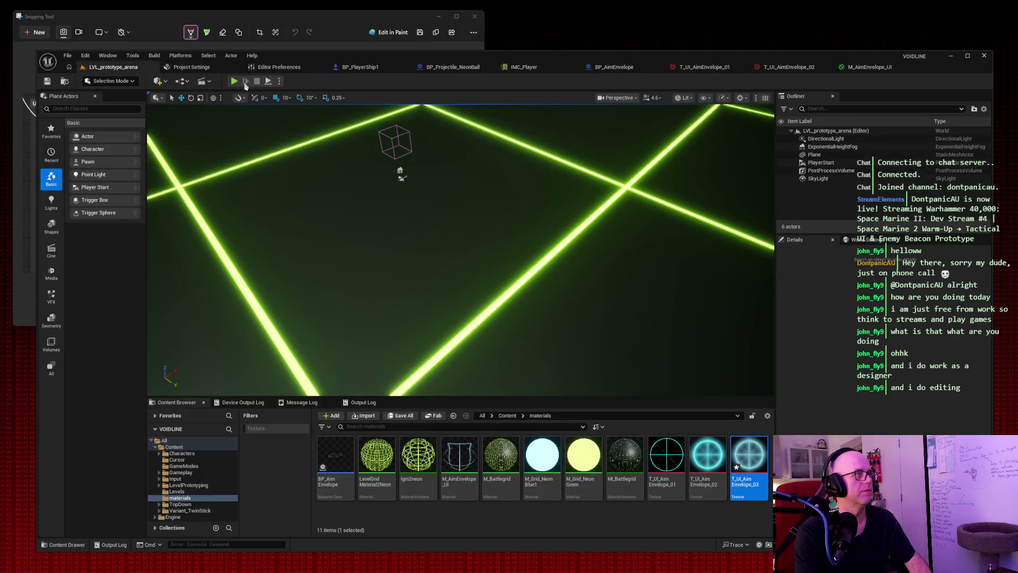
pyautogui.hotkey('alt', 'p')
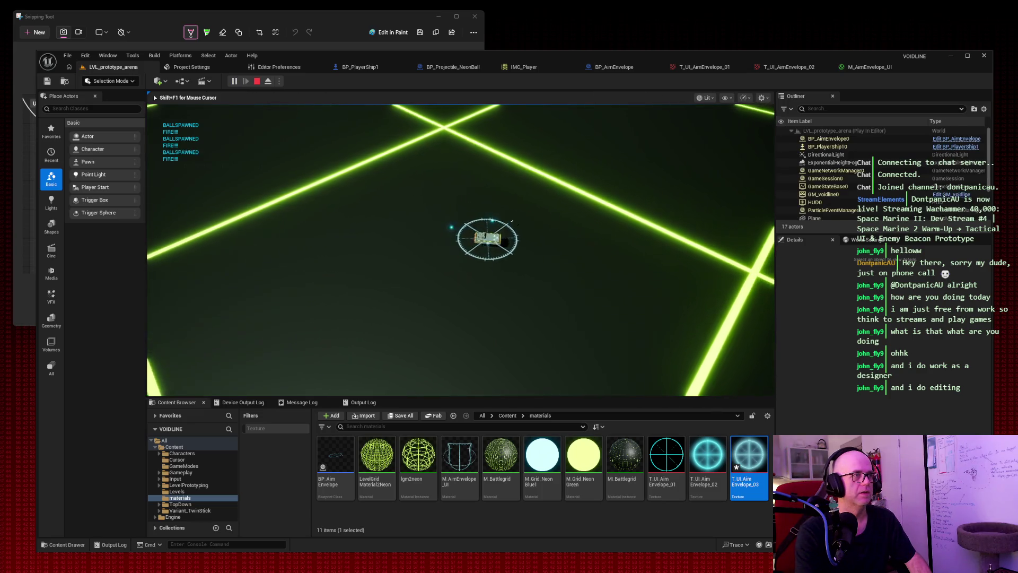
pyautogui.press('s')
pyautogui.press('a')
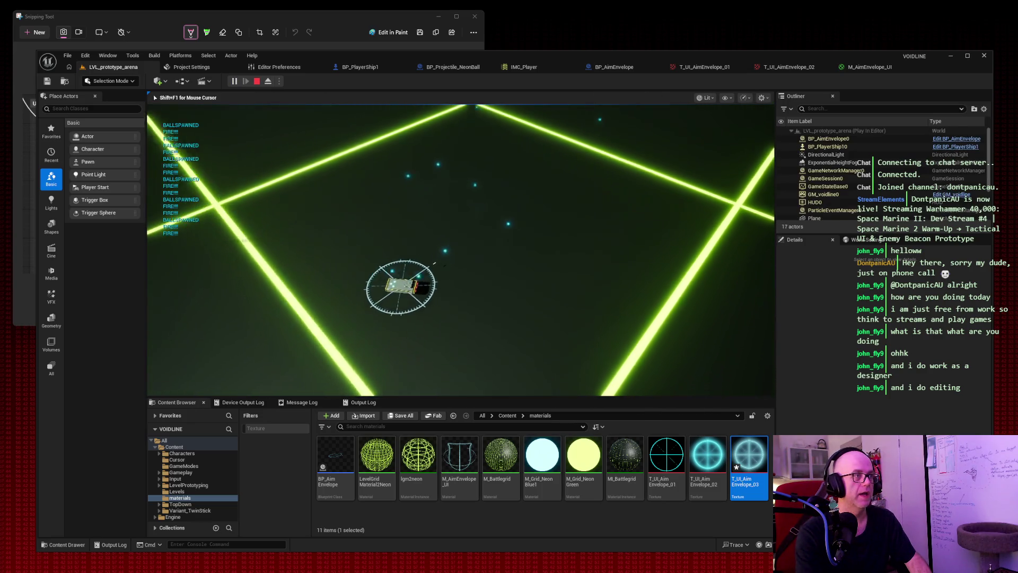
pyautogui.press('d')
pyautogui.press('w')
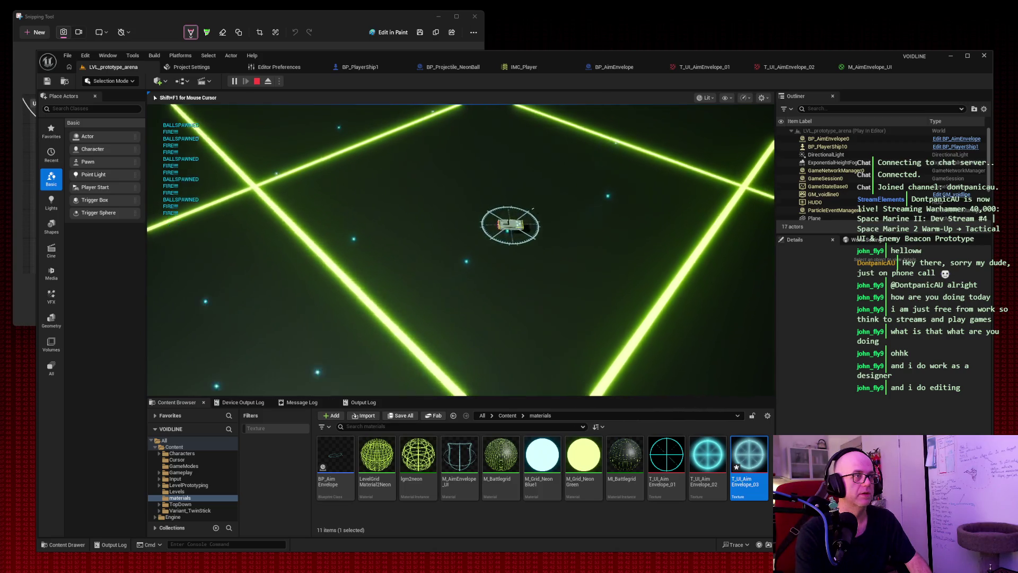
pyautogui.press('d')
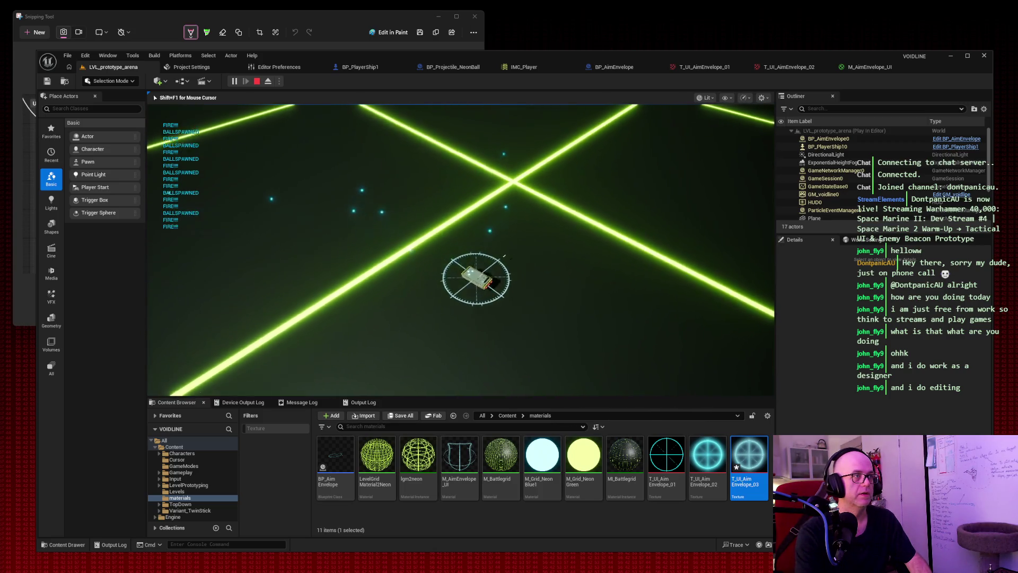
pyautogui.press('a')
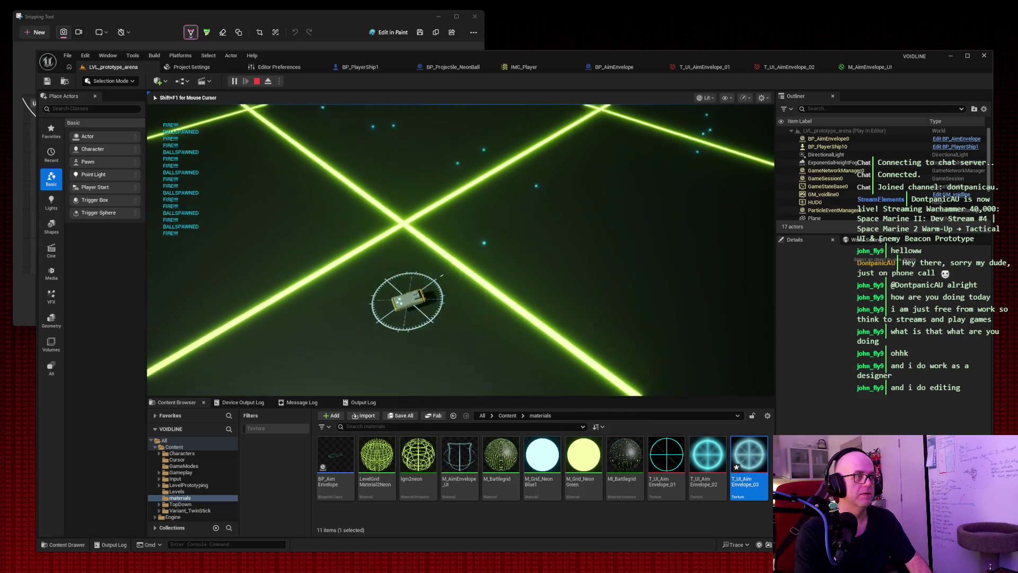
pyautogui.press('d')
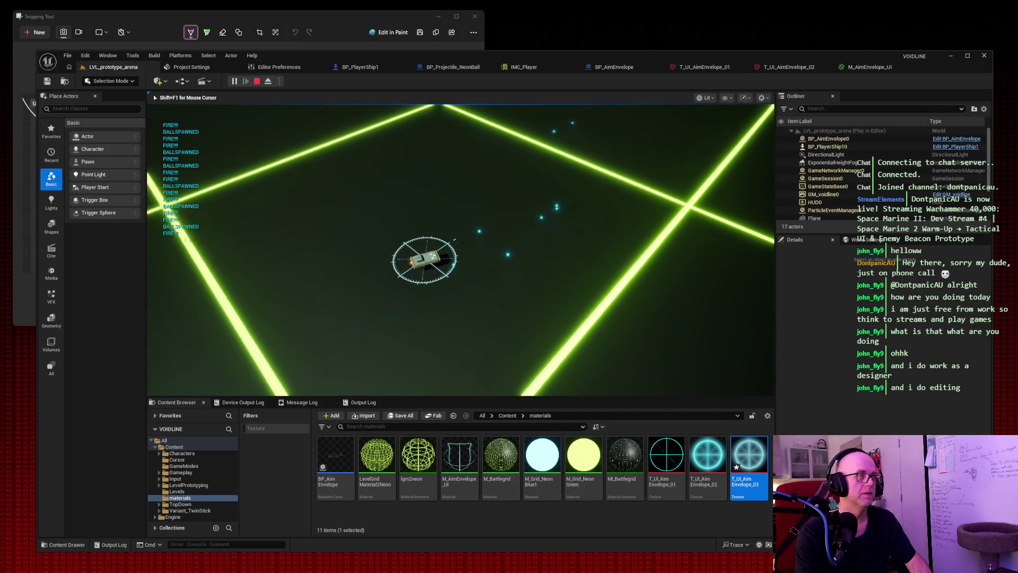
pyautogui.press('a')
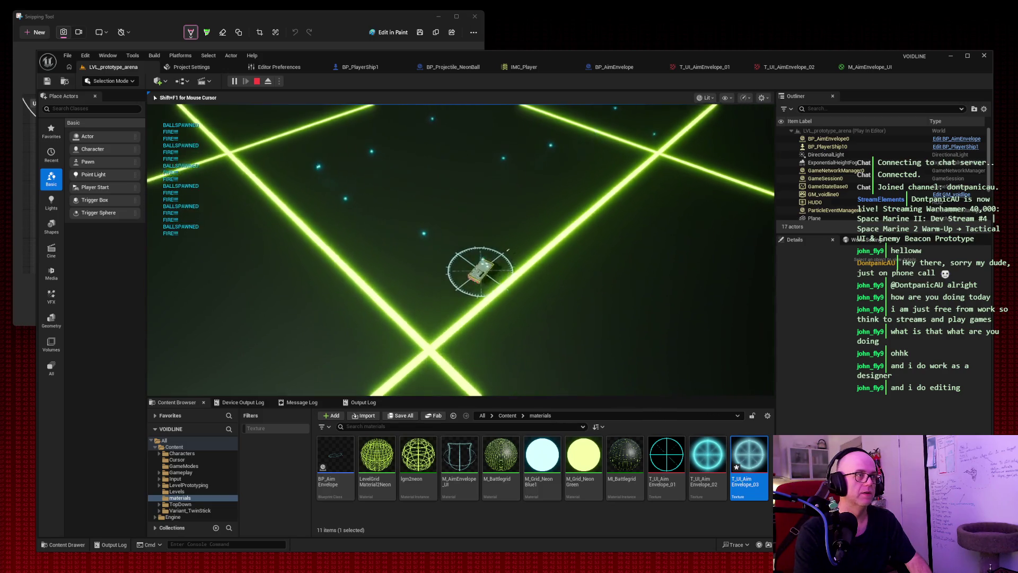
pyautogui.press('d')
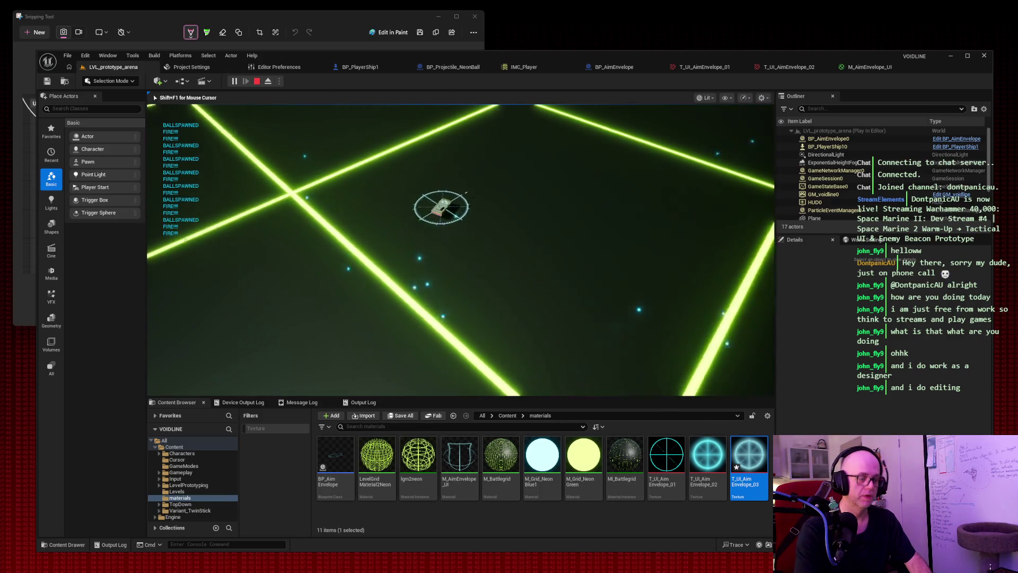
pyautogui.press('w')
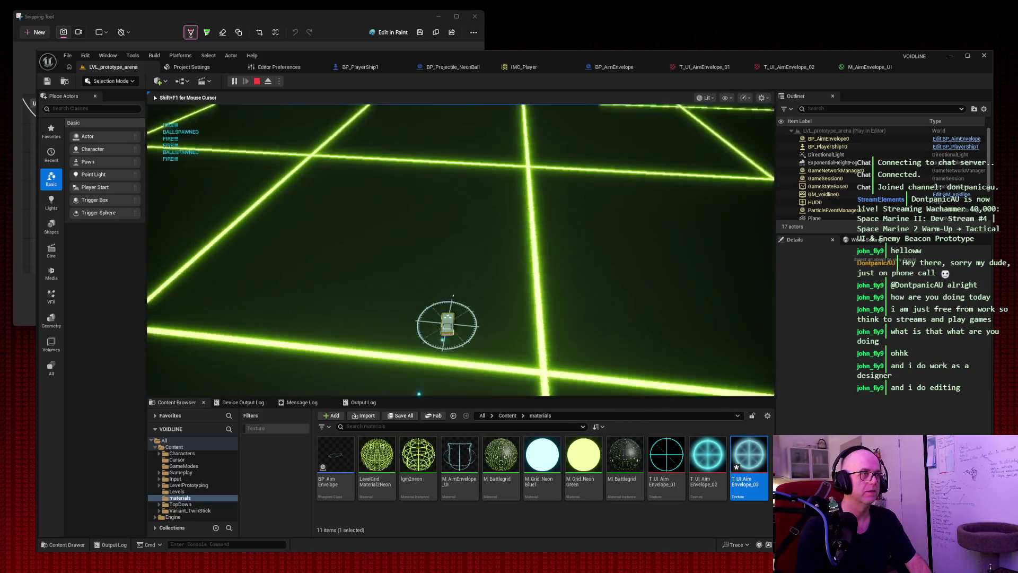
pyautogui.press('w')
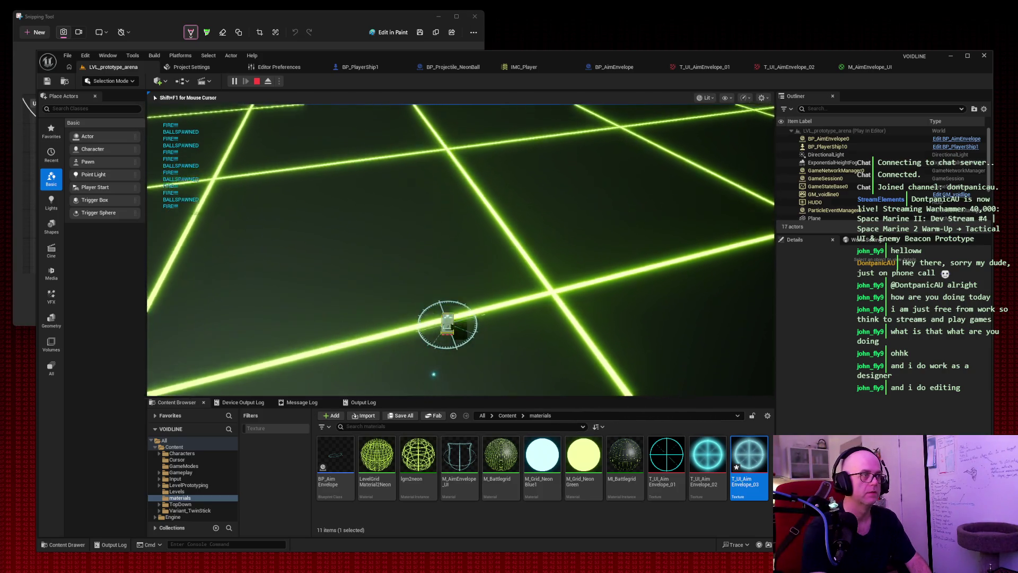
pyautogui.press('w')
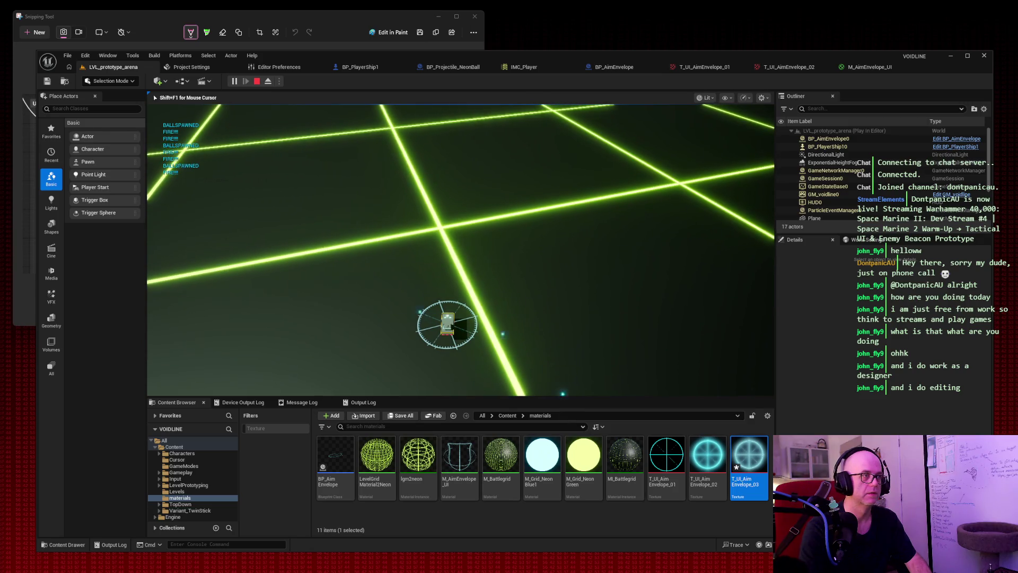
pyautogui.press('w')
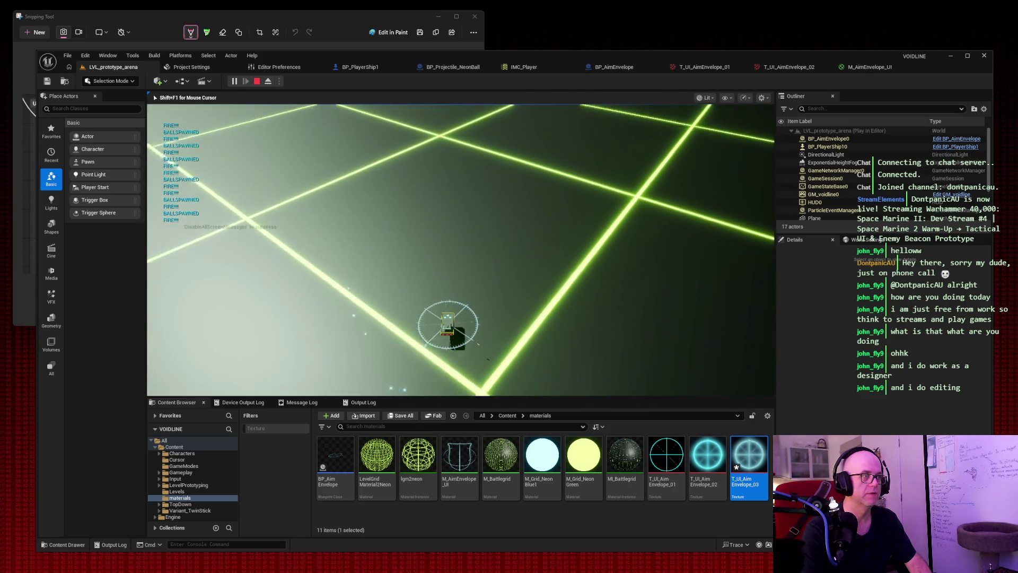
pyautogui.press('w')
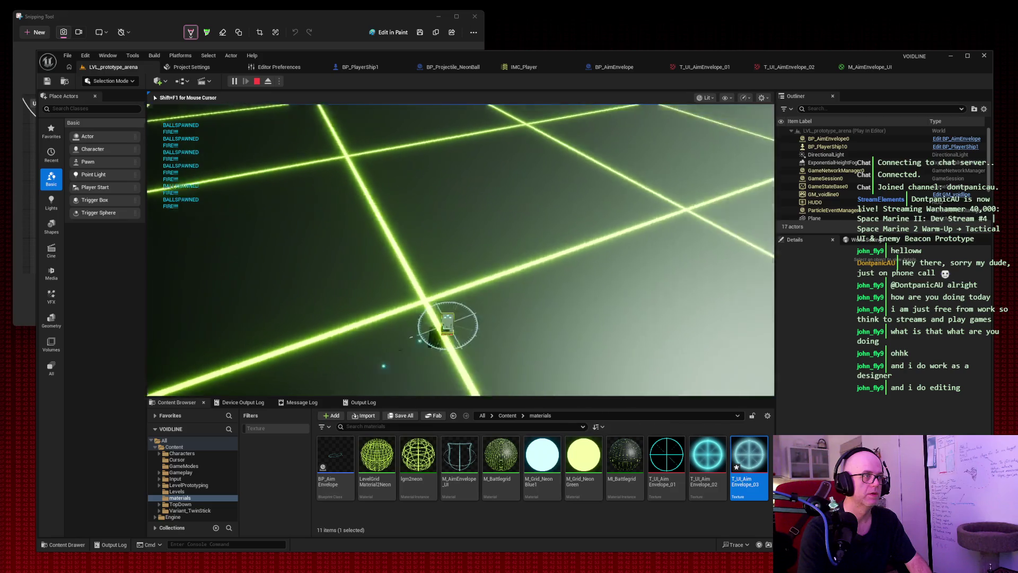
pyautogui.press('w')
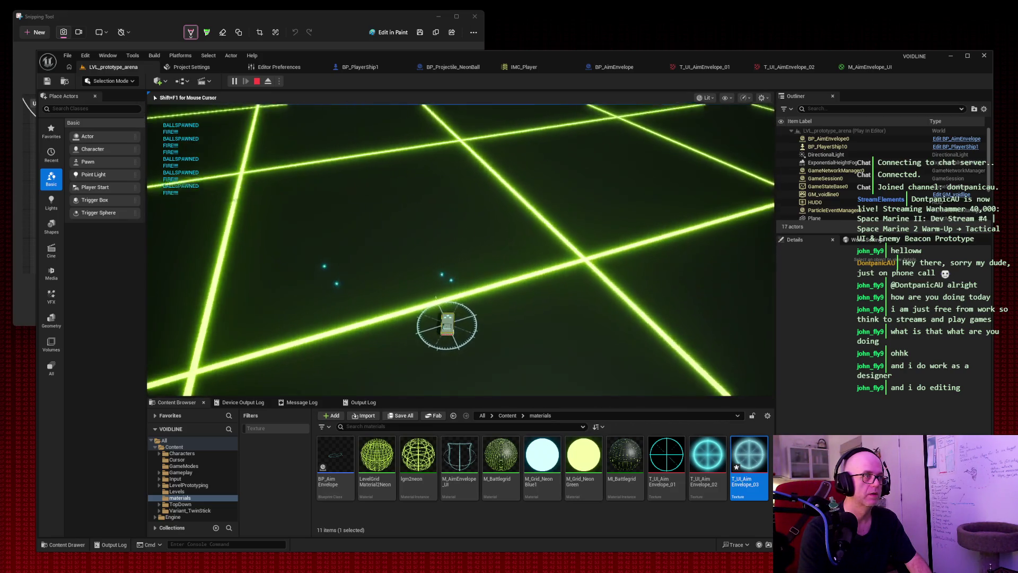
pyautogui.press('a')
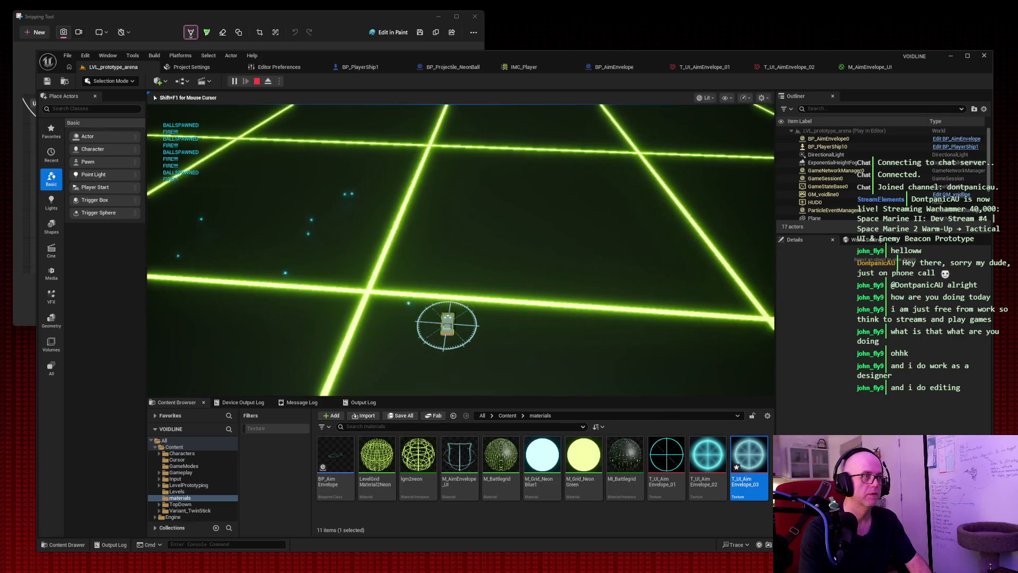
pyautogui.press('a')
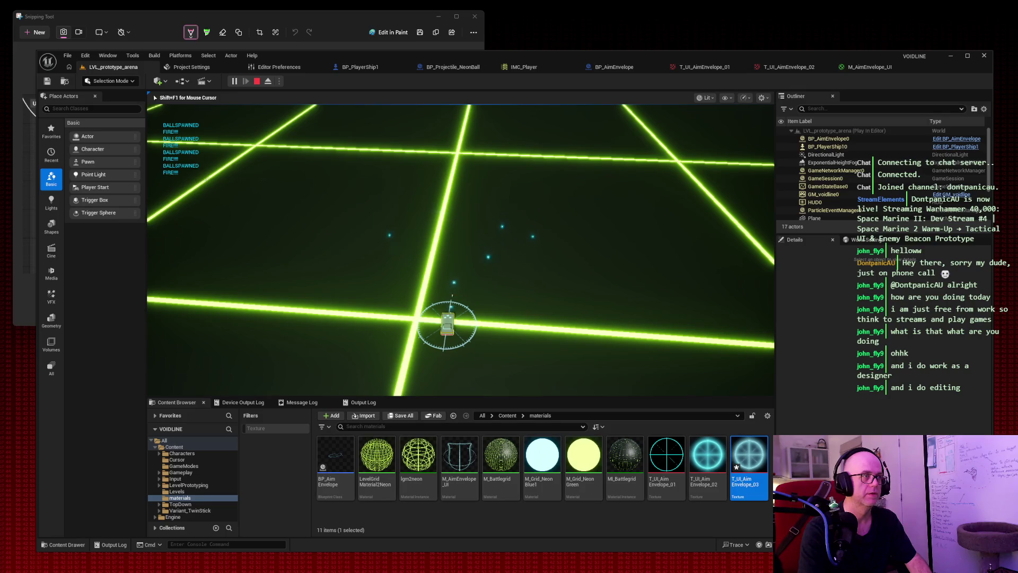
pyautogui.press('d')
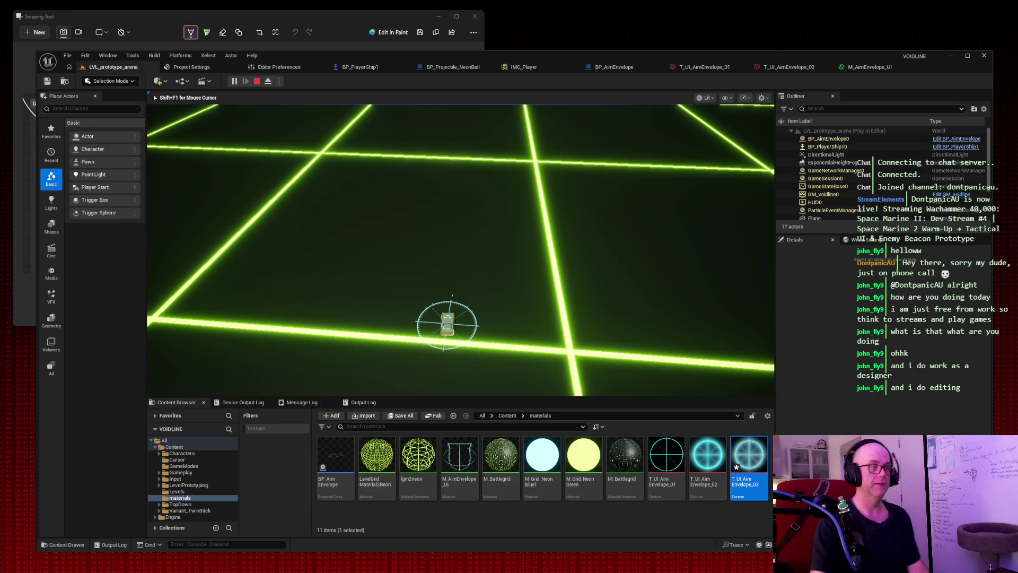
# Step: Fire projectiles with Space while moving, then end the play session with Escape
pyautogui.press('space')
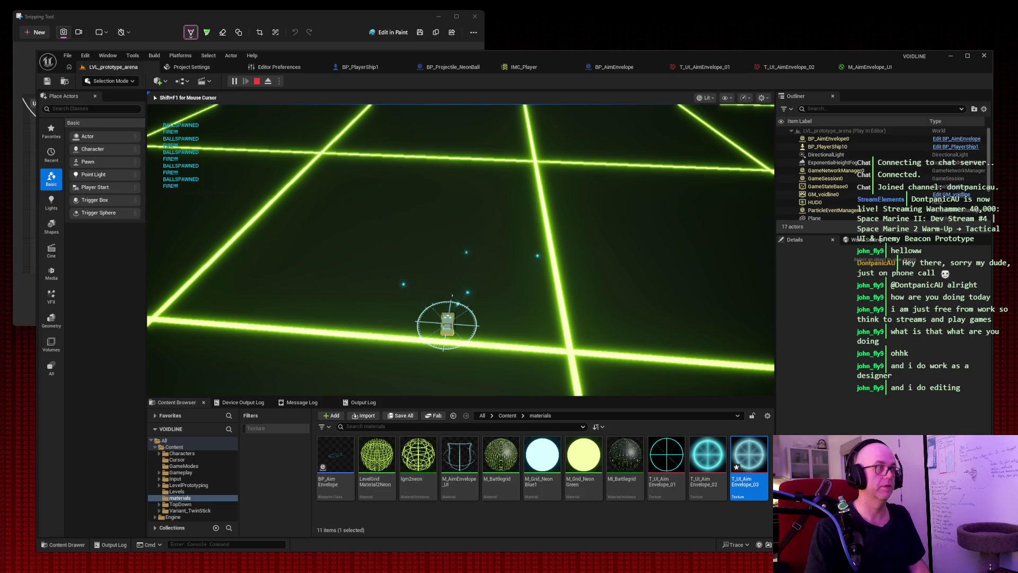
pyautogui.press('w')
pyautogui.press('space')
pyautogui.press('space')
pyautogui.press('space')
pyautogui.press('w')
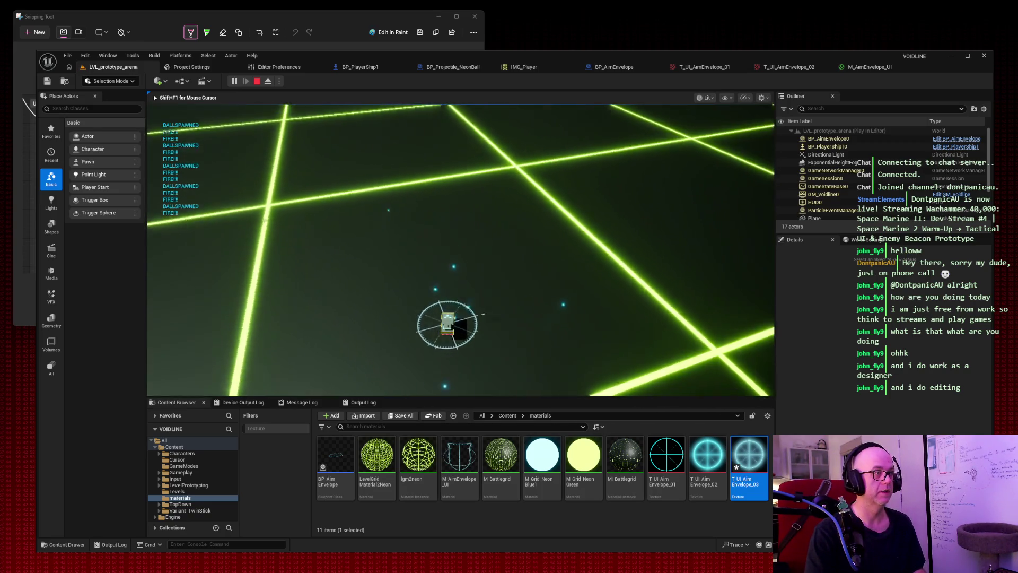
pyautogui.press('Escape')
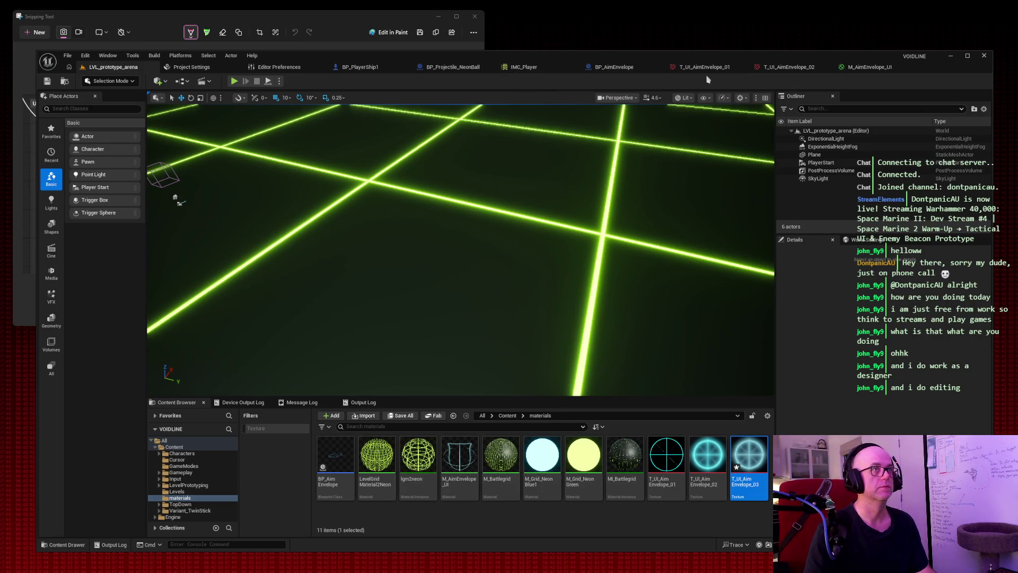
pyautogui.click(233, 81)
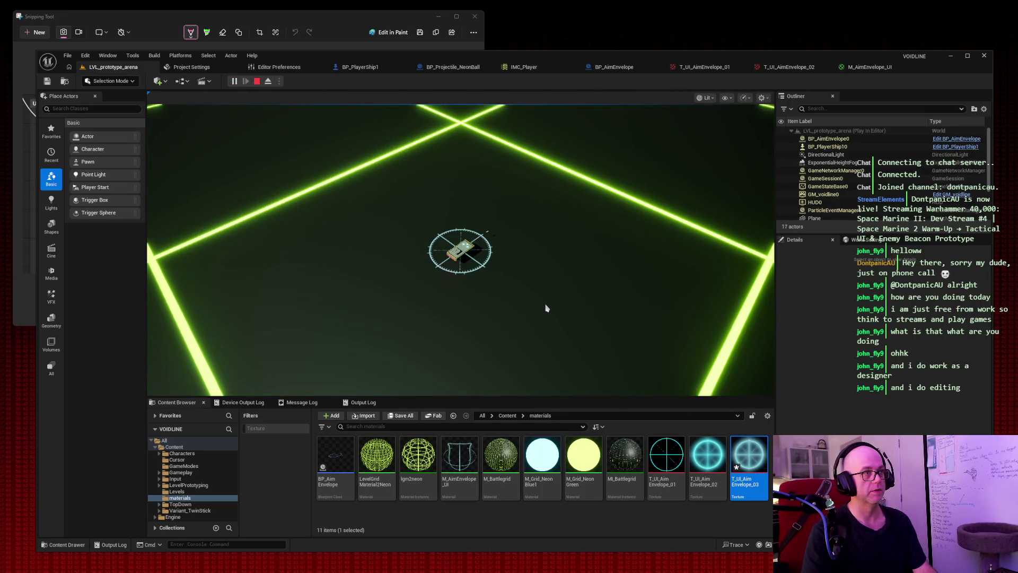
pyautogui.click(480, 359)
pyautogui.press('d')
pyautogui.press('s')
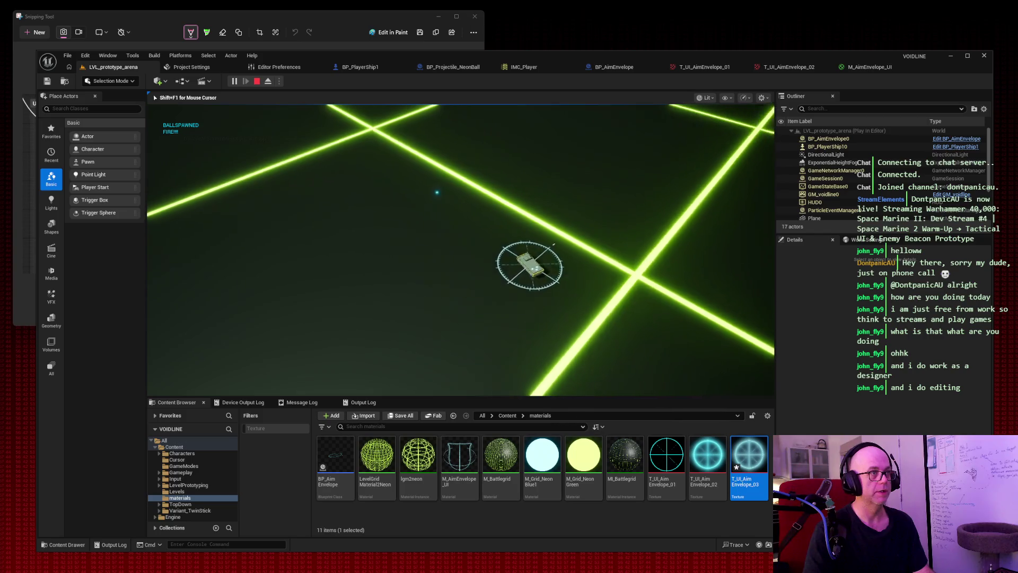
pyautogui.press('a')
pyautogui.press('w')
pyautogui.press('d')
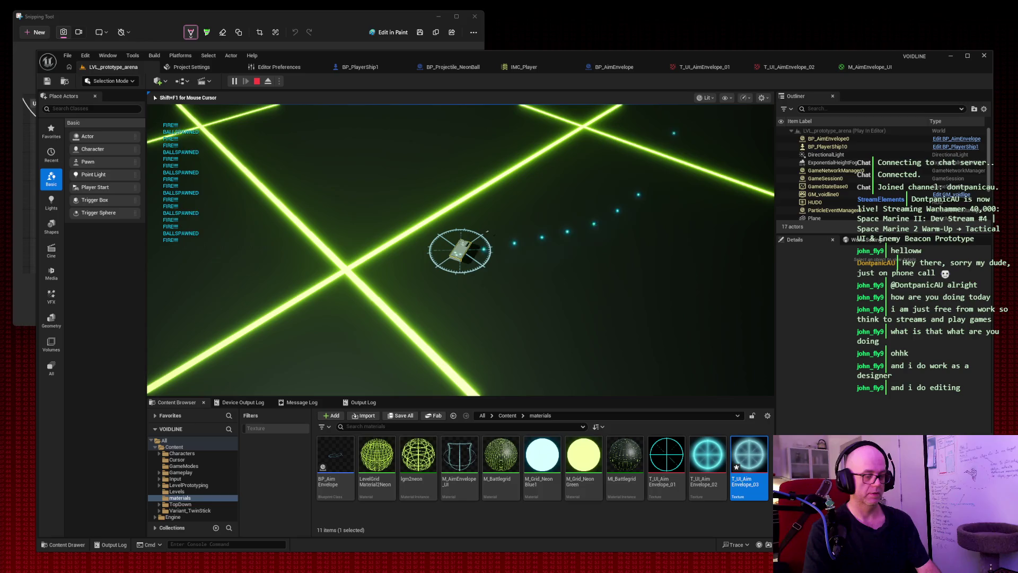
pyautogui.press('super+shift+s')
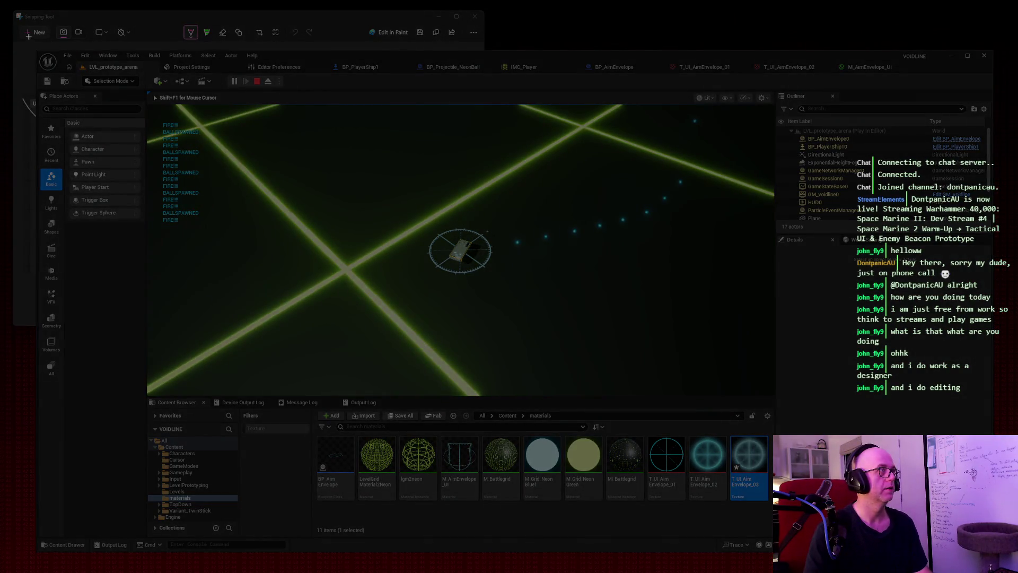
pyautogui.moveTo(27, 37); pyautogui.dragTo(1004, 562)
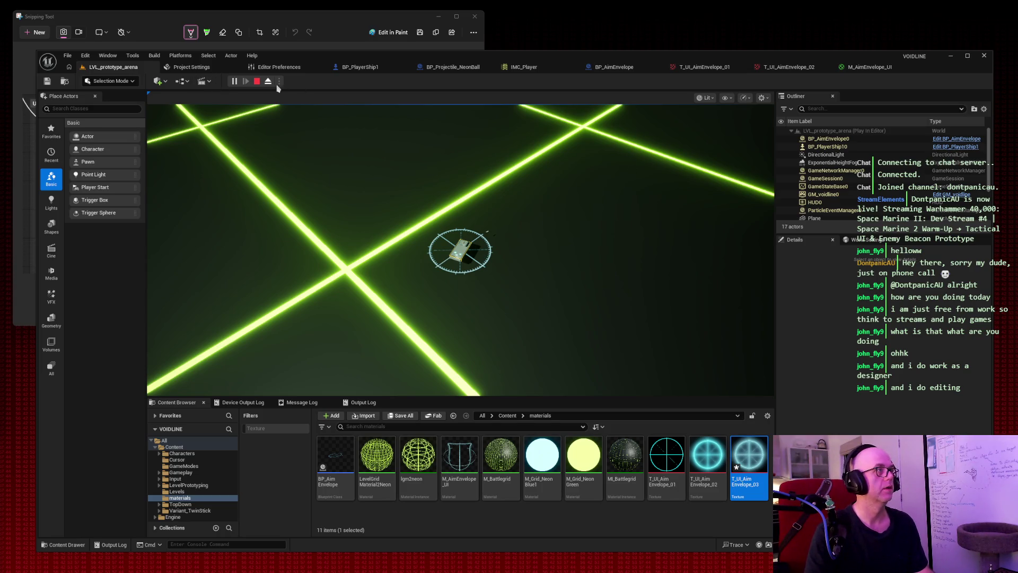
pyautogui.click(257, 81)
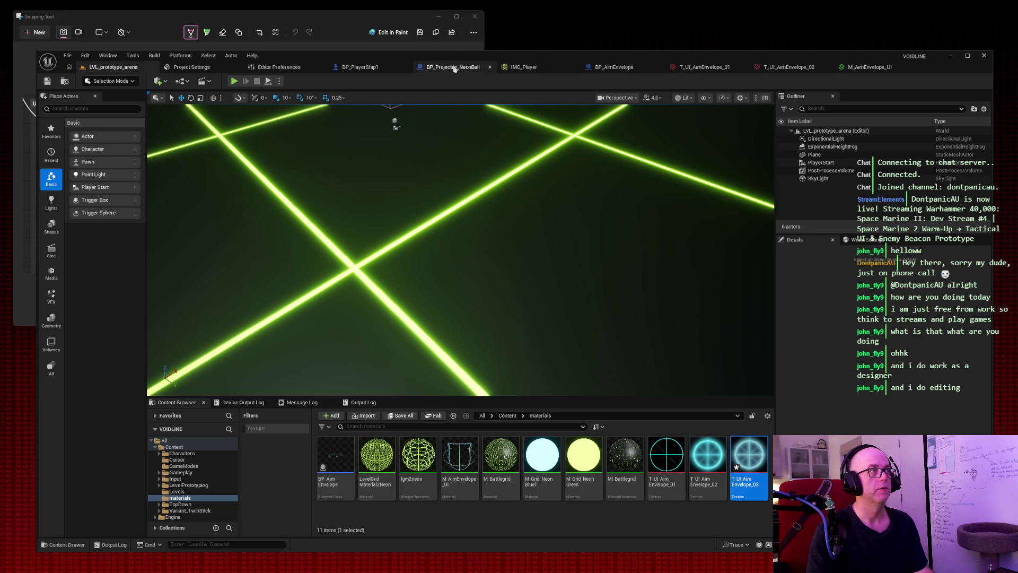
# Step: Switch to the BP_PlayerShip1 Event Graph, screenshot it, and inspect the Aim Envelope Actor and Get Actor Location nodes
pyautogui.click(351, 69)
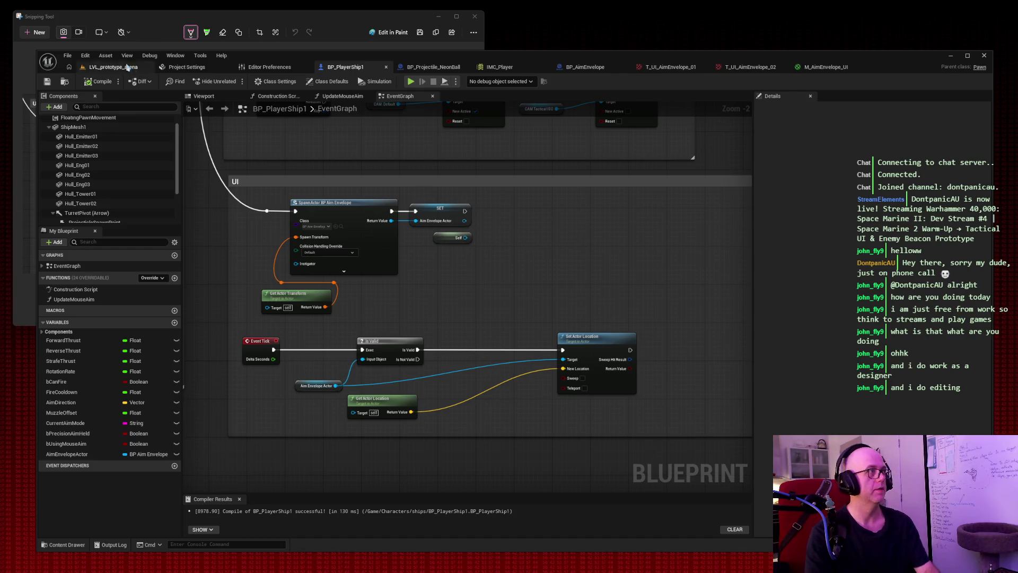
pyautogui.press('super+shift+s')
pyautogui.moveTo(12, 36); pyautogui.dragTo(837, 524)
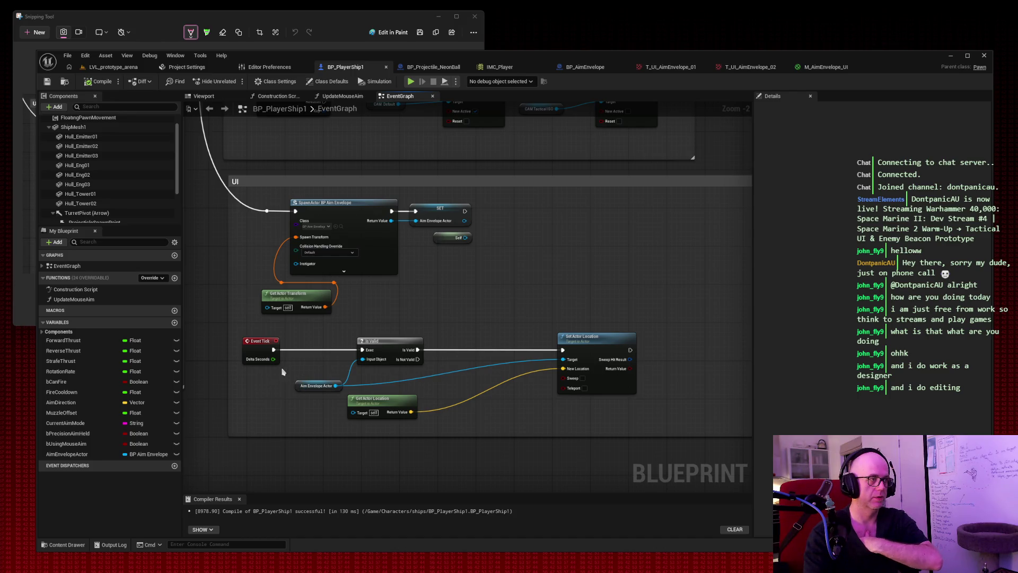
pyautogui.moveTo(282, 368); pyautogui.dragTo(347, 399)
pyautogui.moveTo(438, 427); pyautogui.dragTo(365, 412)
pyautogui.click(527, 382)
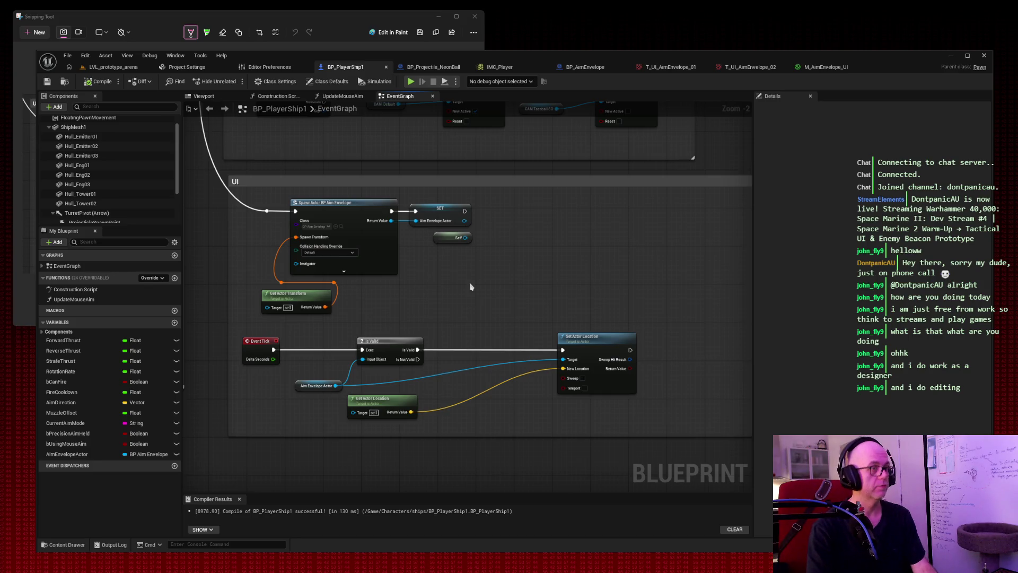
# Step: Slide Set Actor Location, Aim Envelope Actor, Is Valid and Get Actor Location leftward into a compact chain
pyautogui.moveTo(598, 347); pyautogui.dragTo(501, 347)
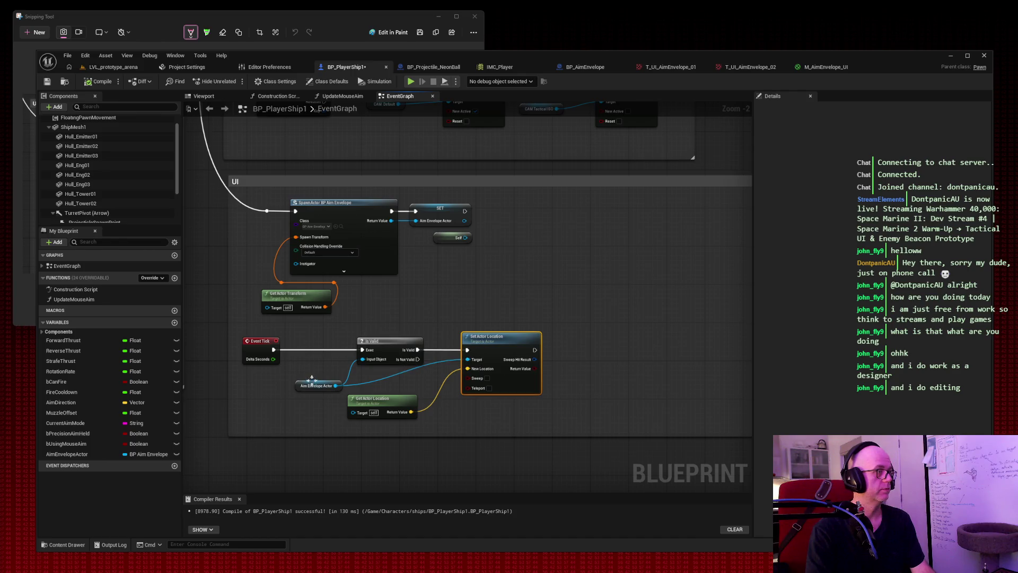
pyautogui.moveTo(317, 383); pyautogui.dragTo(266, 382)
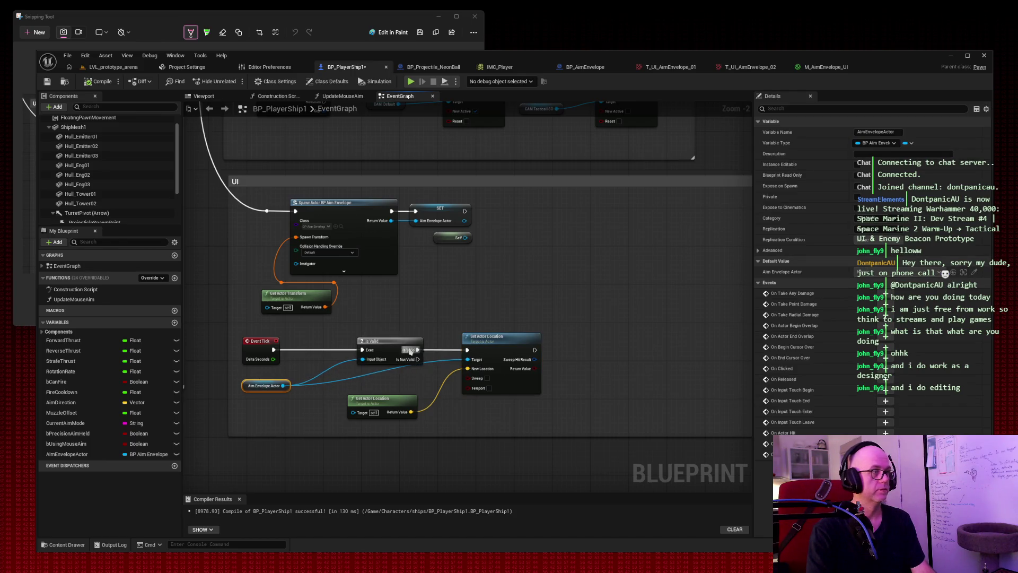
pyautogui.moveTo(394, 346); pyautogui.dragTo(355, 346)
pyautogui.moveTo(501, 342); pyautogui.dragTo(452, 345)
pyautogui.moveTo(400, 399); pyautogui.dragTo(374, 402)
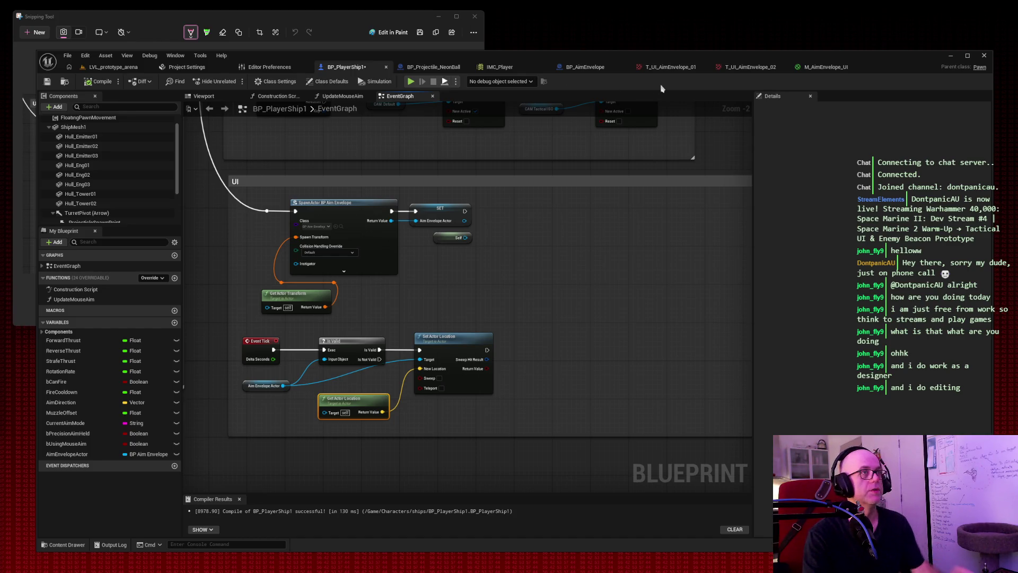
# Step: Inspect BP_AimEnvelope's ReticleMesh and TurretAimMarker components, then return to BP_PlayerShip1
pyautogui.click(601, 69)
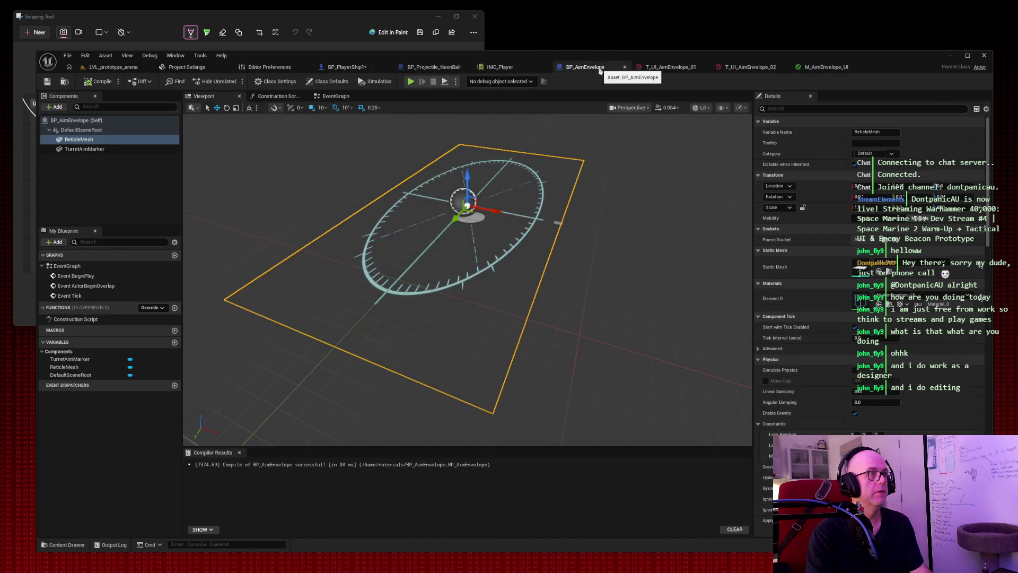
pyautogui.click(84, 150)
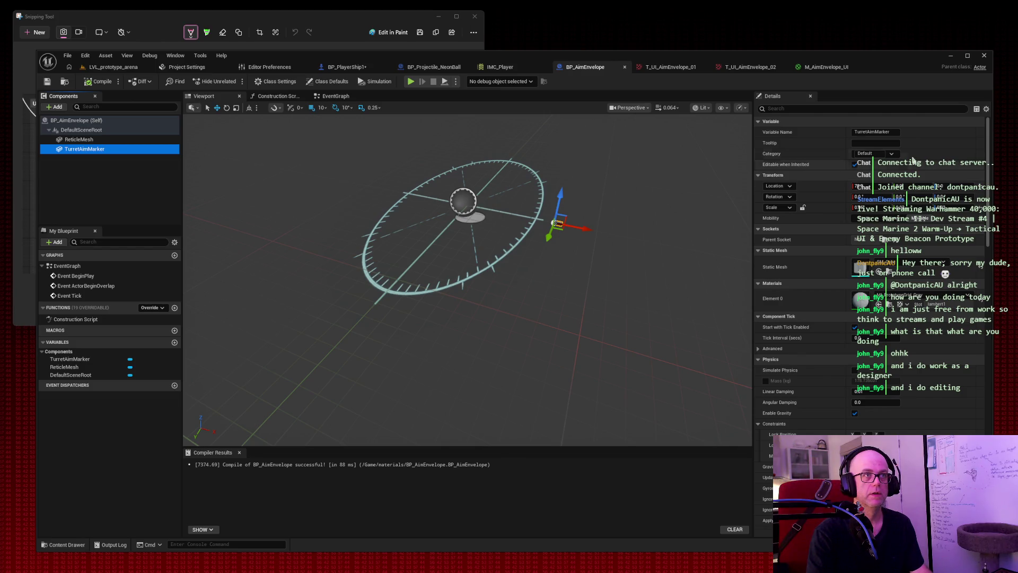
pyautogui.click(95, 140)
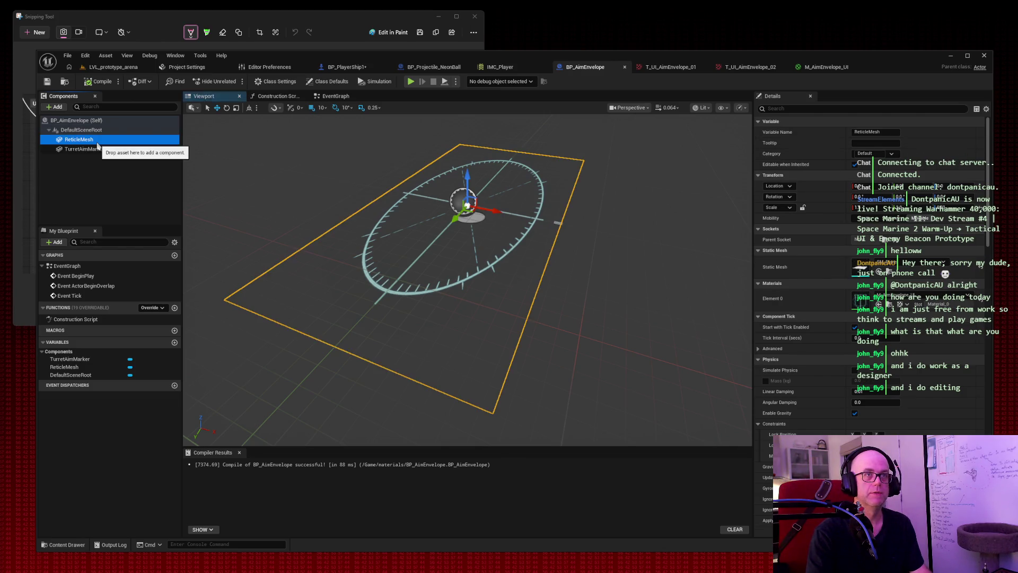
pyautogui.click(85, 149)
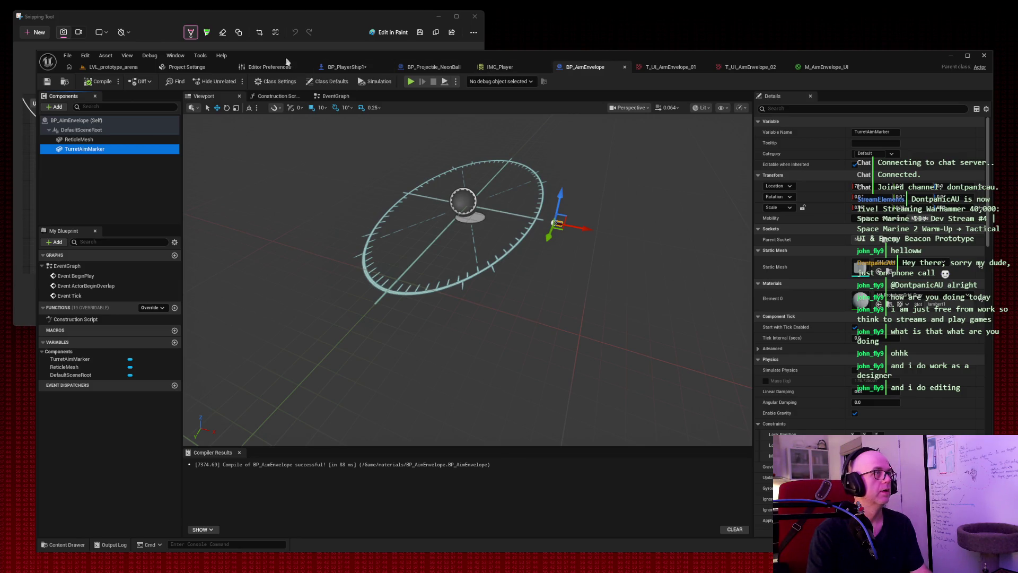
pyautogui.click(344, 67)
# Step: Compile BP_PlayerShip1 and add a Set Actor Rotation node after Set Actor Location
pyautogui.click(48, 83)
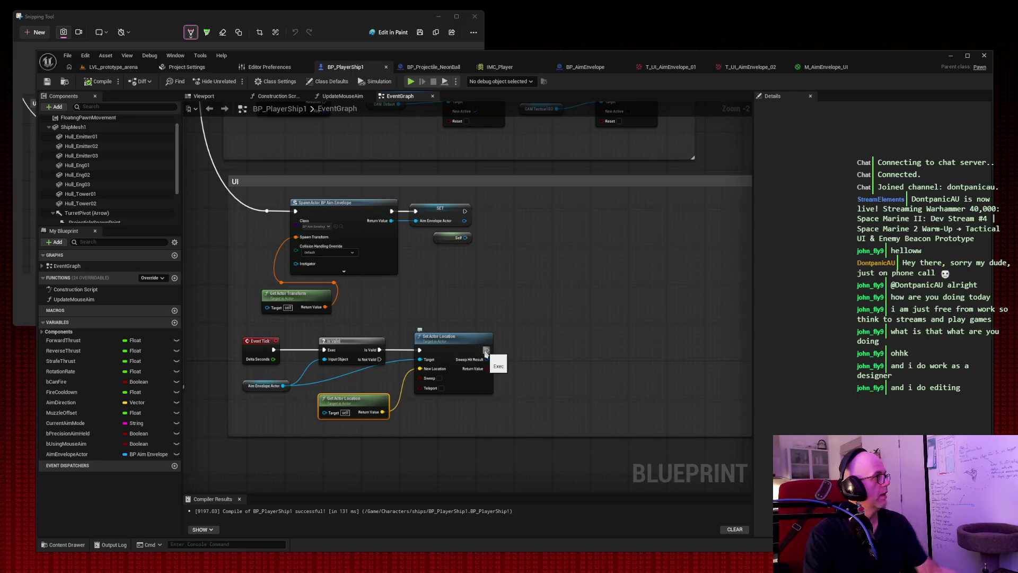
pyautogui.moveTo(486, 351); pyautogui.dragTo(570, 346)
pyautogui.write('set actor rotation')
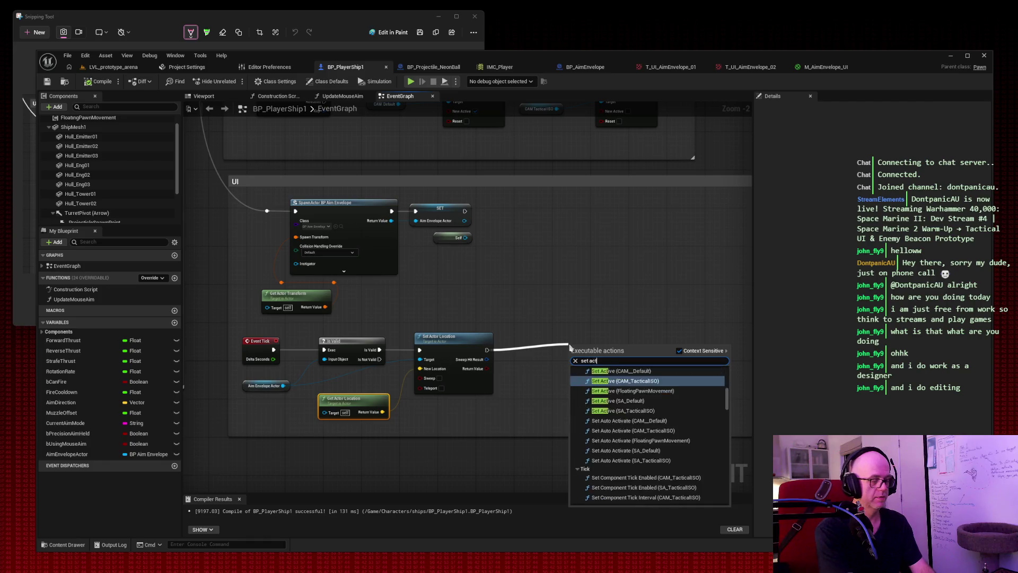
pyautogui.press('Return')
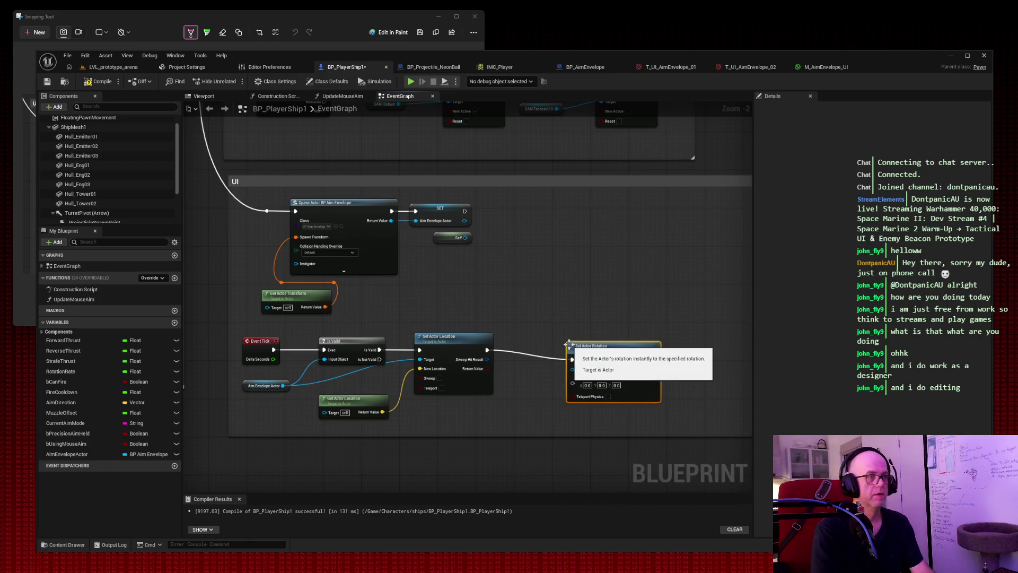
pyautogui.moveTo(615, 352); pyautogui.dragTo(562, 342)
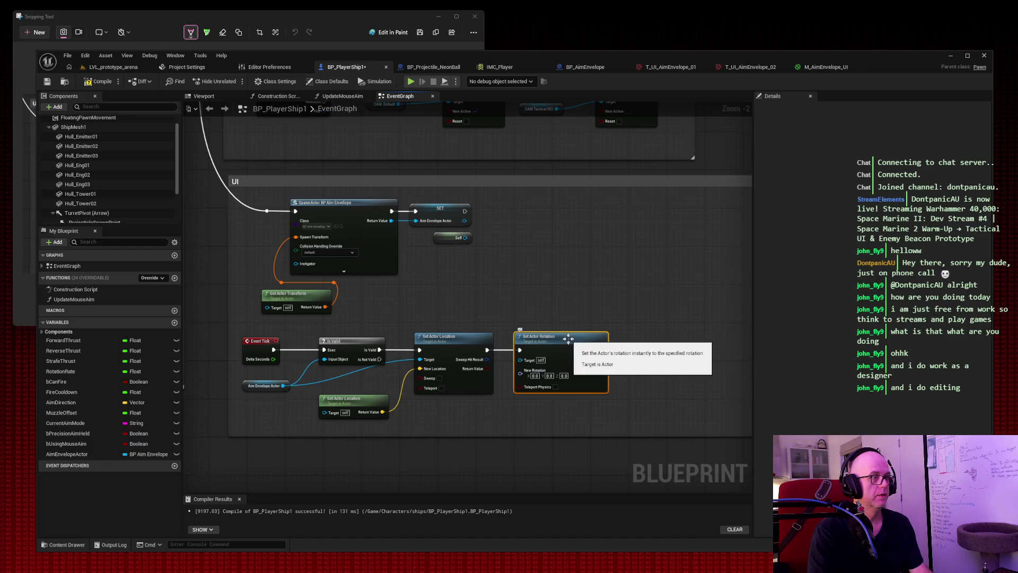
pyautogui.moveTo(576, 342); pyautogui.dragTo(652, 342)
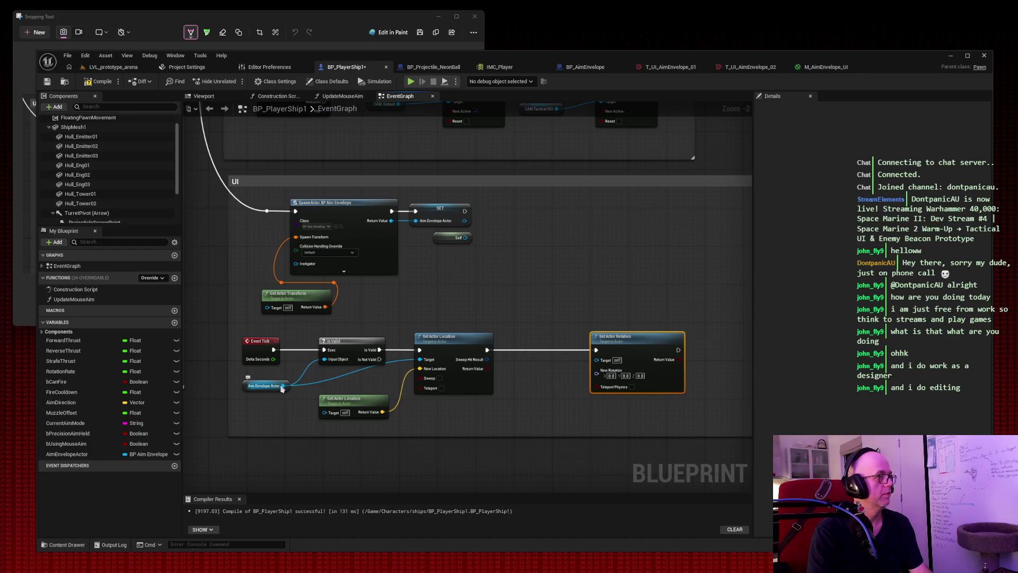
# Step: Target the rotation at Aim Envelope Actor with Z set to 45, then compile
pyautogui.moveTo(283, 386)
pyautogui.mouseDown()
pyautogui.moveTo(604, 379)
pyautogui.moveTo(597, 360)
pyautogui.mouseUp()
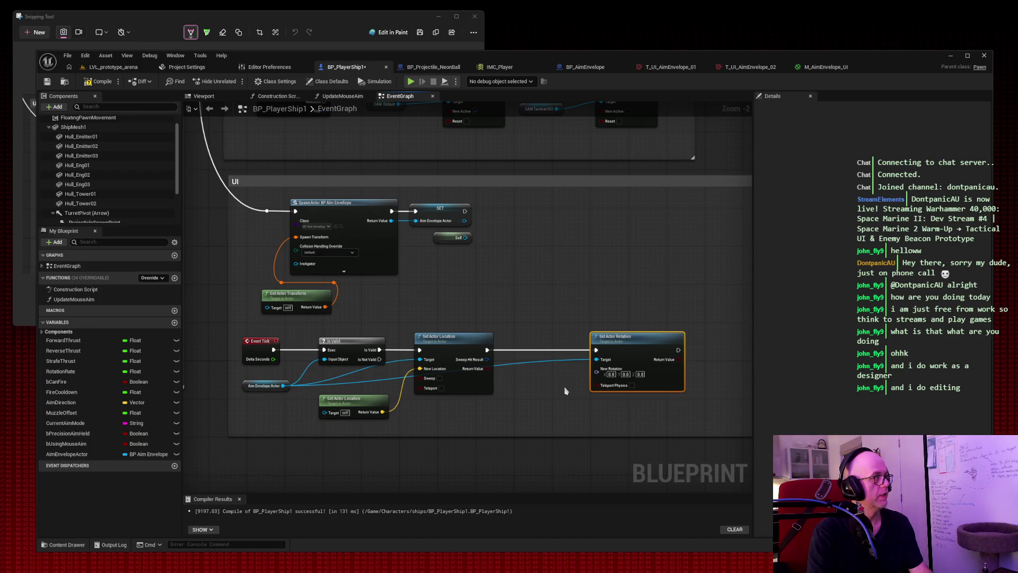
pyautogui.click(640, 375)
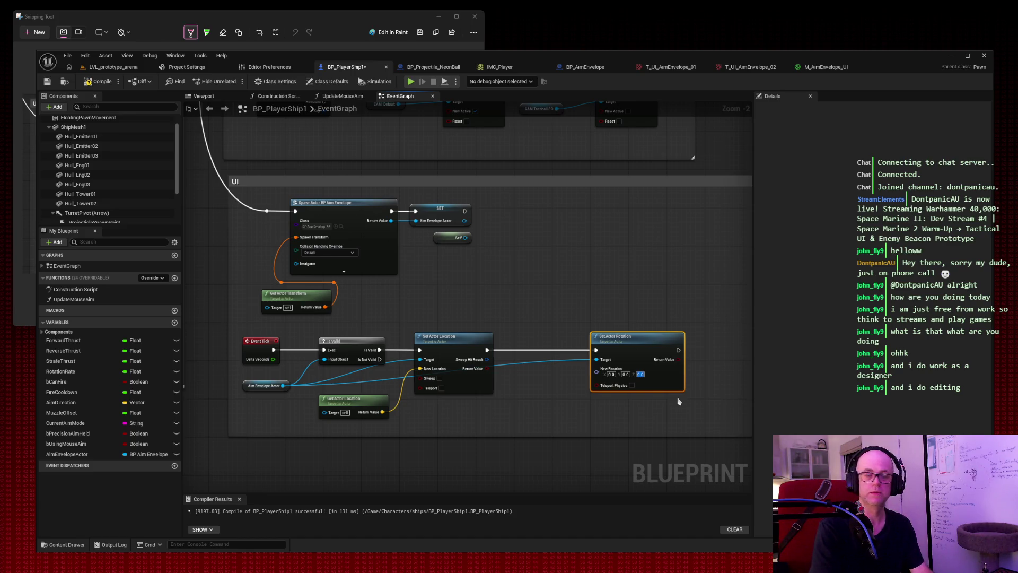
pyautogui.write('45')
pyautogui.press('Return')
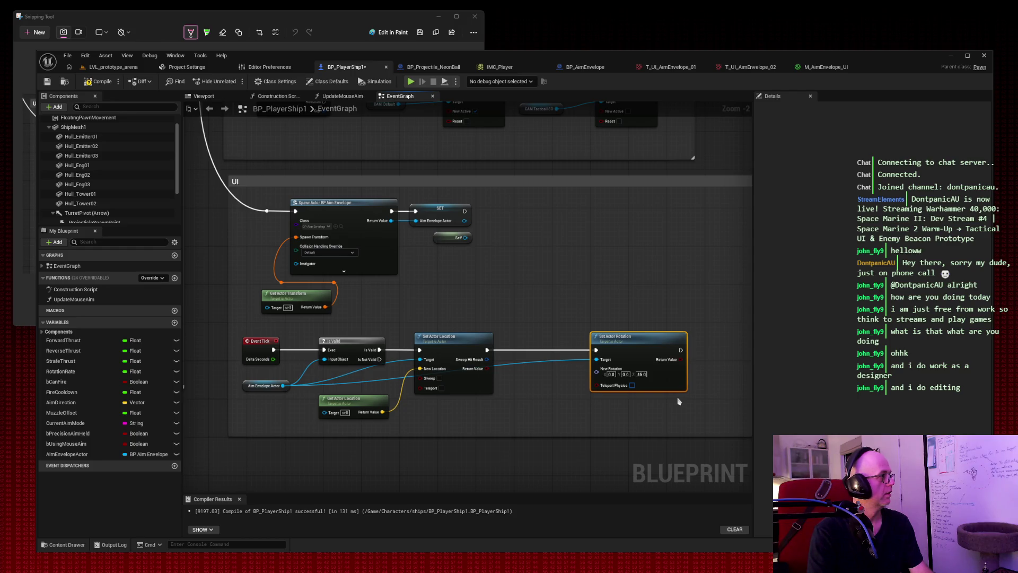
pyautogui.moveTo(646, 342); pyautogui.dragTo(571, 341)
pyautogui.click(535, 290)
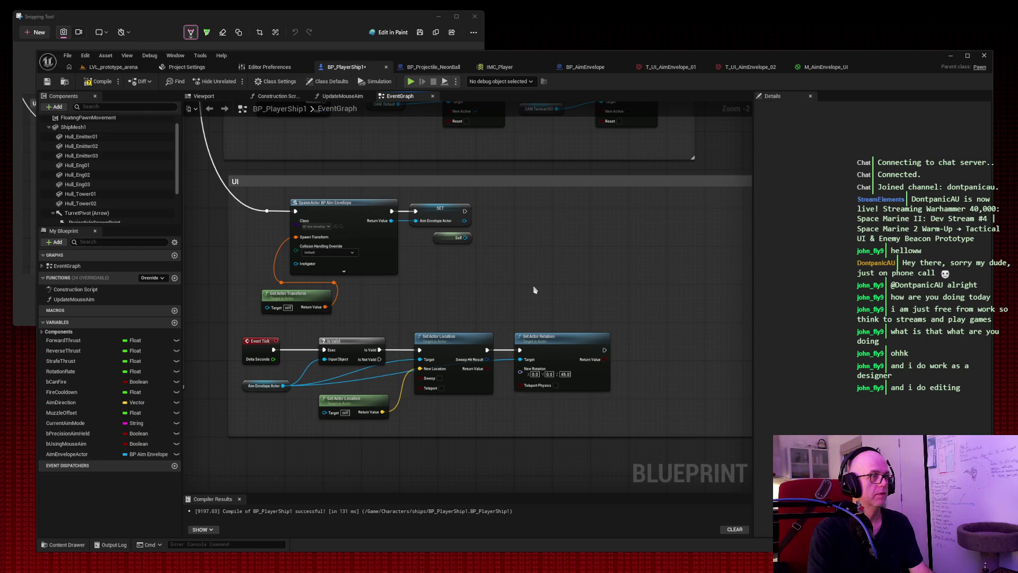
pyautogui.click(99, 82)
# Step: Play-test the neon grid level, flying the ship down-right then up-left while firing
pyautogui.click(108, 67)
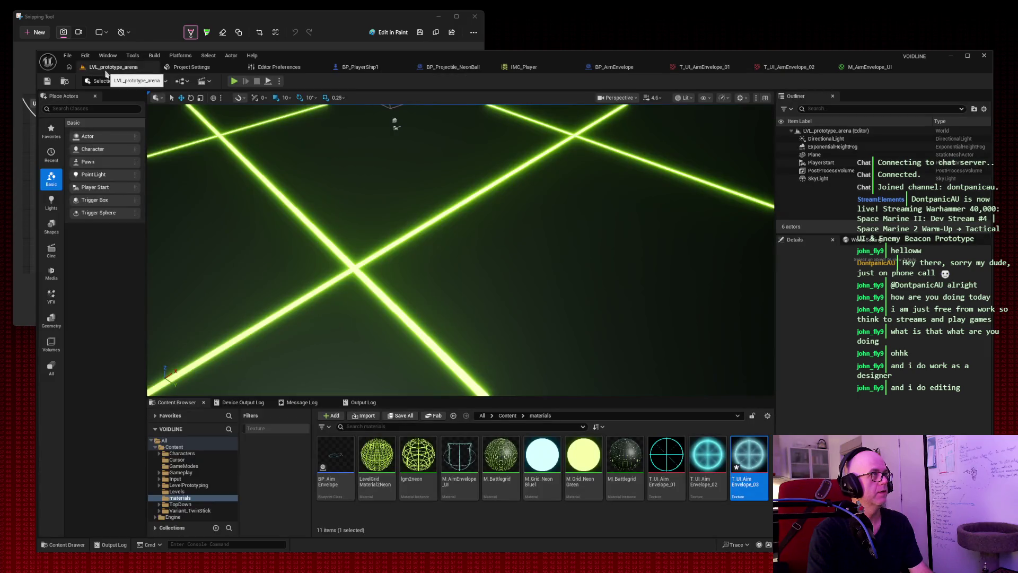
pyautogui.click(233, 81)
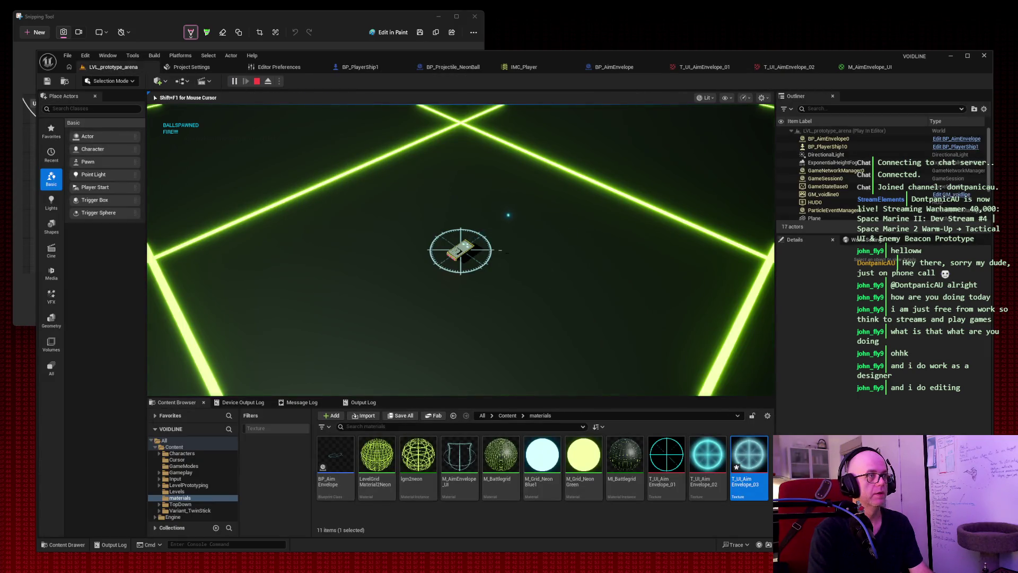
pyautogui.press('s')
pyautogui.press('d')
pyautogui.press('space')
pyautogui.press('space')
pyautogui.press('space')
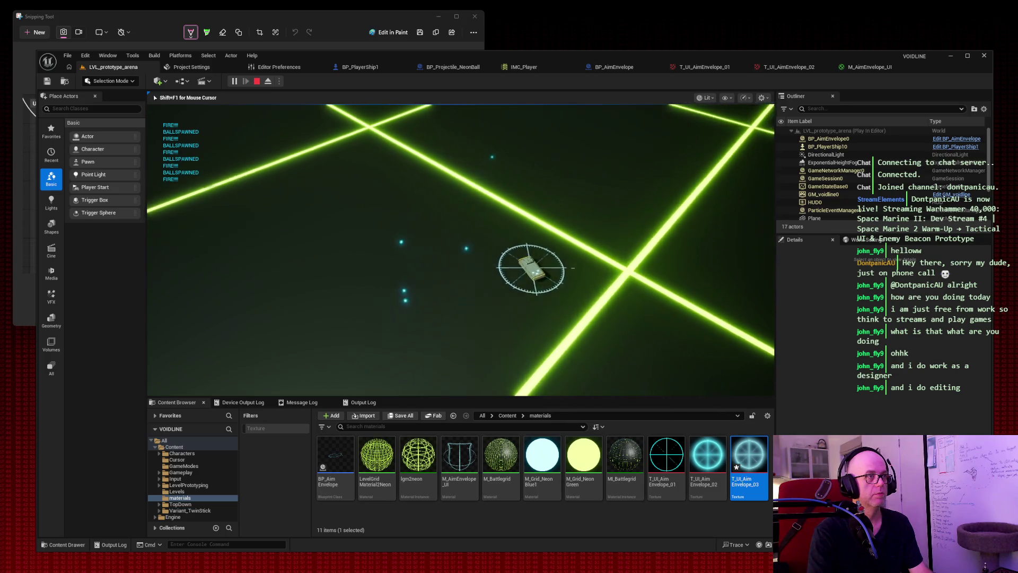
pyautogui.press('s')
pyautogui.press('d')
pyautogui.press('space')
pyautogui.press('space')
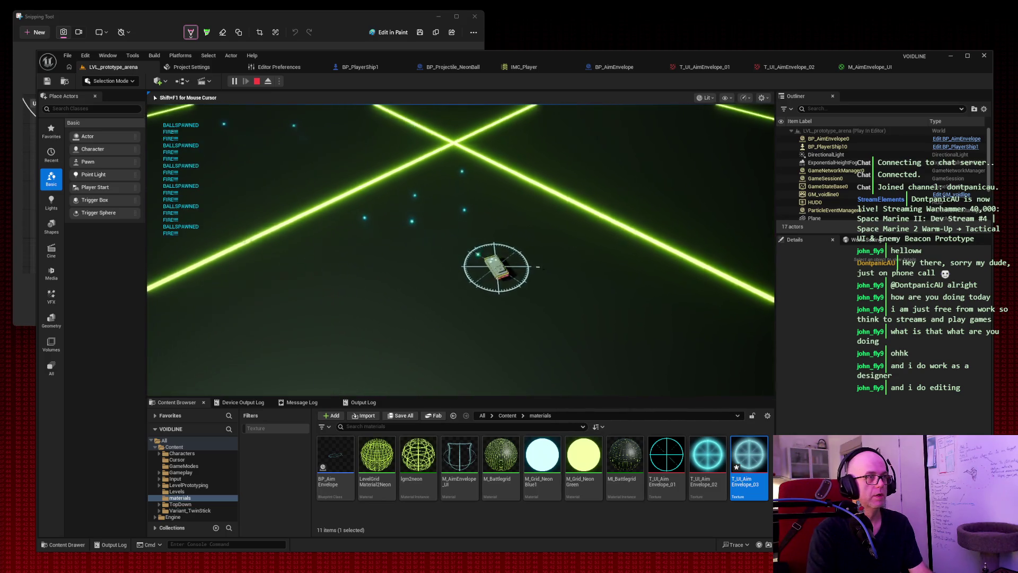
pyautogui.press('w')
pyautogui.press('a')
pyautogui.press('space')
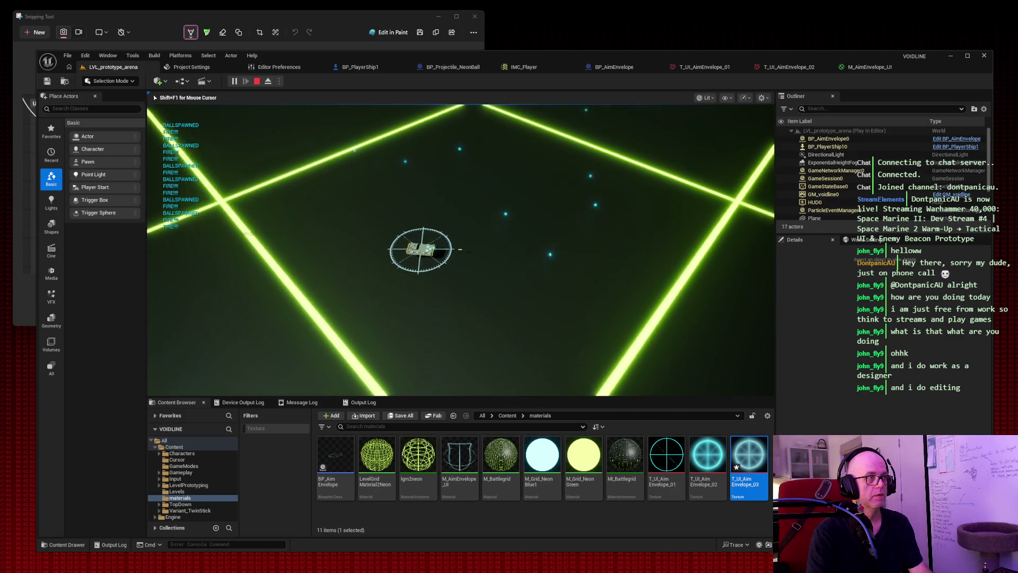
# Step: Fly the ship up the arena, then down-left and up-right
pyautogui.press('w')
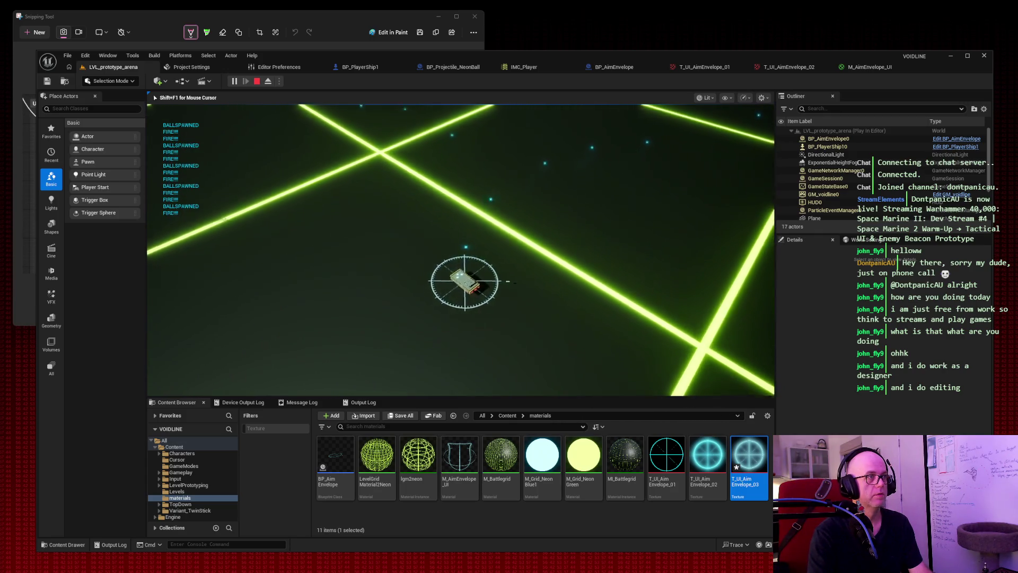
pyautogui.press('w')
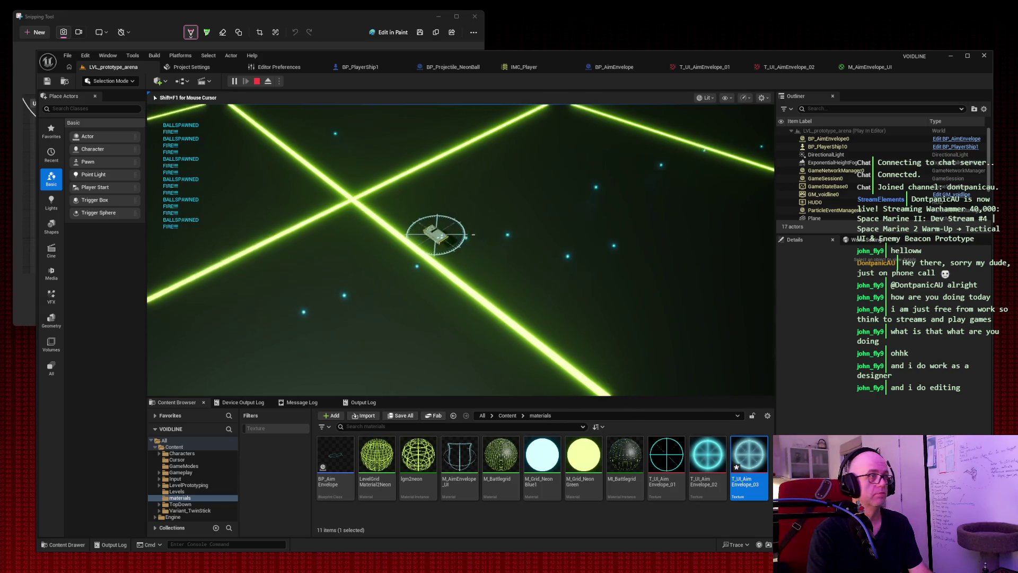
pyautogui.press('space')
pyautogui.press('s')
pyautogui.press('a')
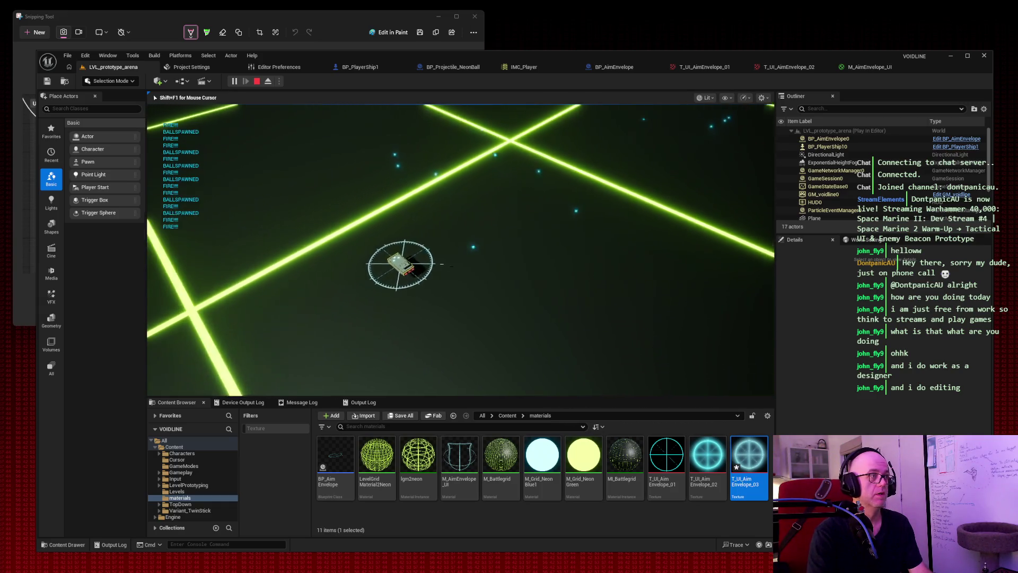
pyautogui.press('d')
pyautogui.press('w')
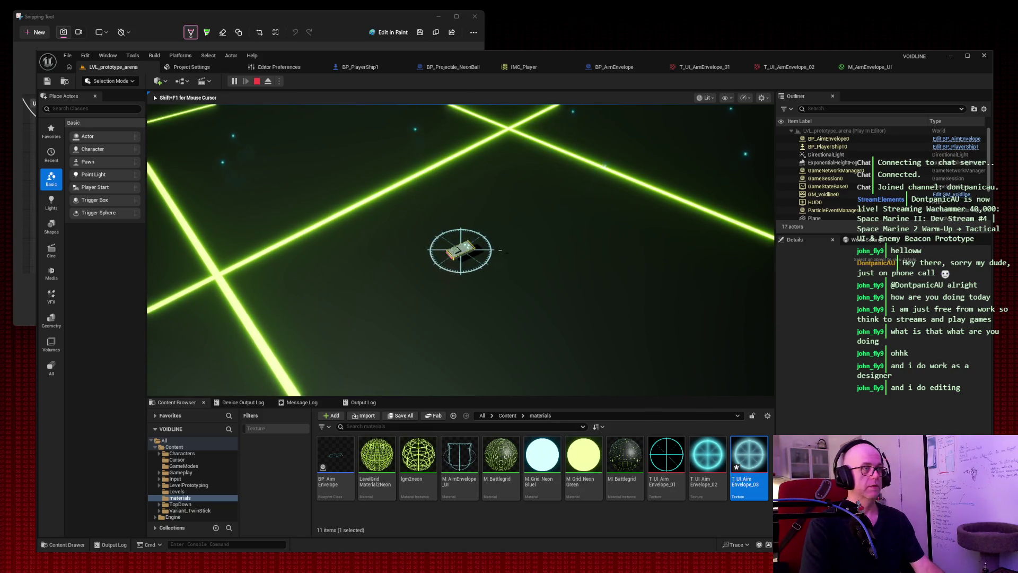
# Step: Snip a region of the play session and stop Play-In-Editor
pyautogui.press('super+shift+s')
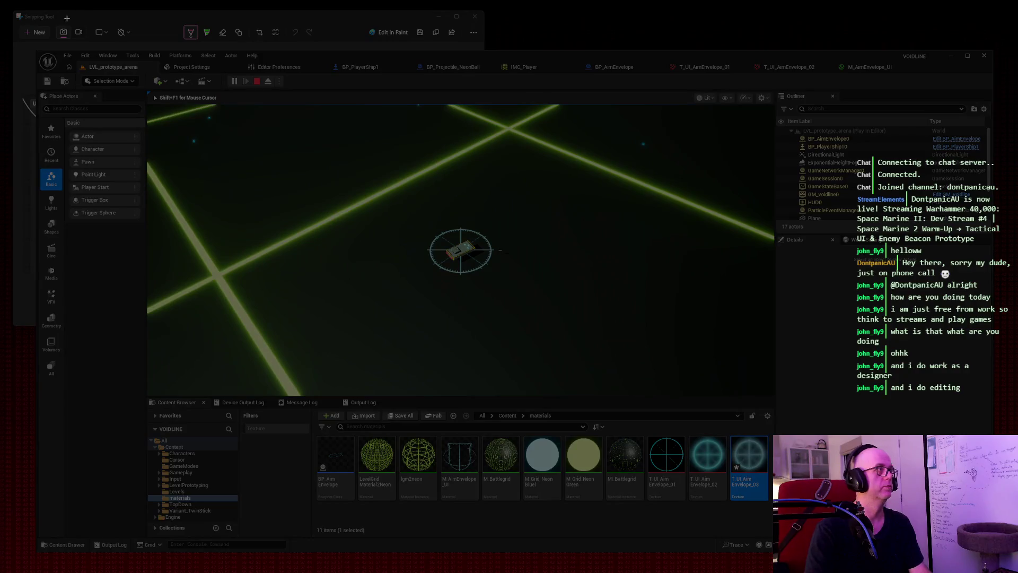
pyautogui.moveTo(24, 28); pyautogui.dragTo(463, 190)
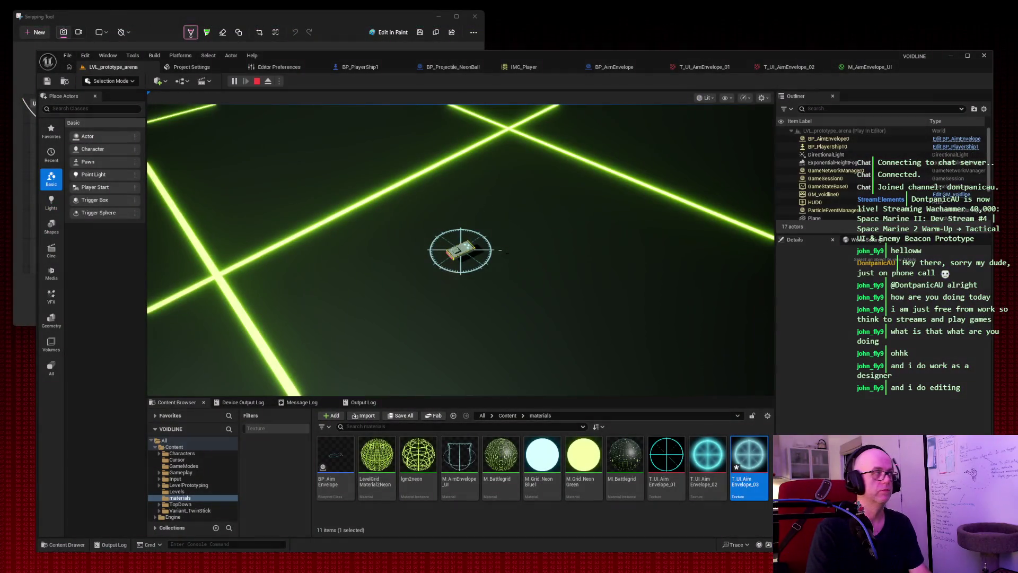
pyautogui.press('Escape')
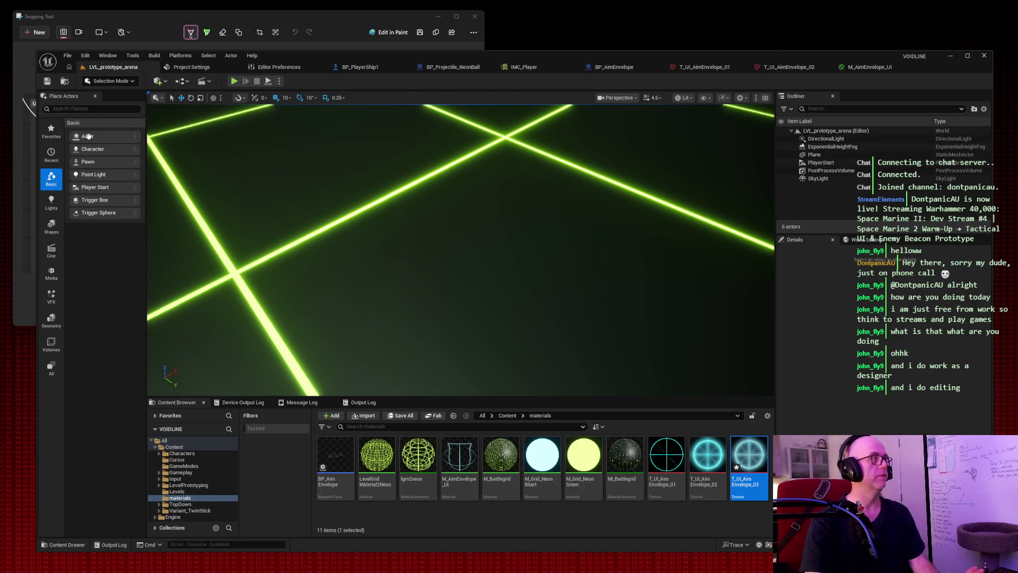
pyautogui.click(234, 81)
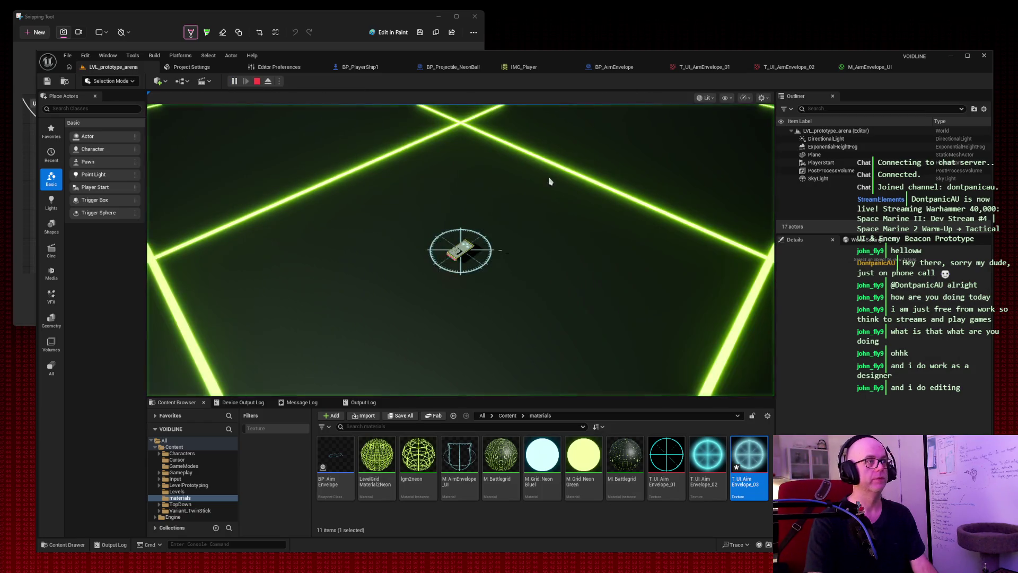
pyautogui.press('w')
pyautogui.click(504, 246)
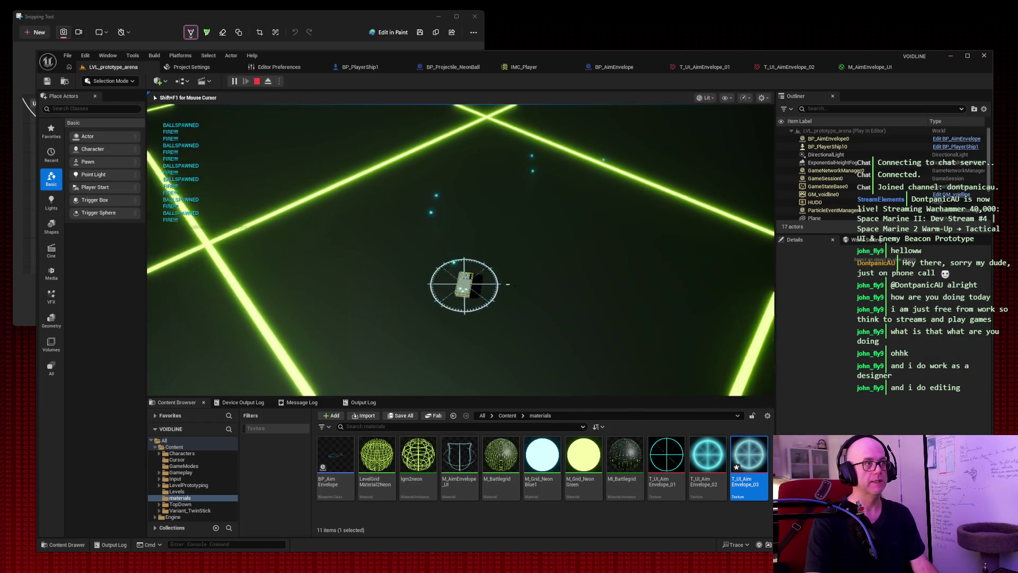
pyautogui.press('w')
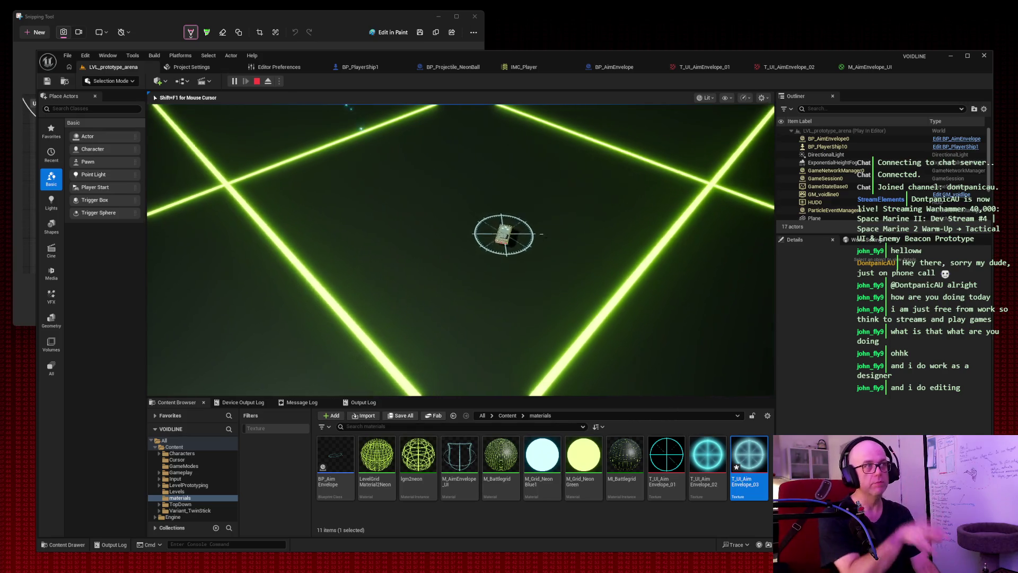
pyautogui.press('w')
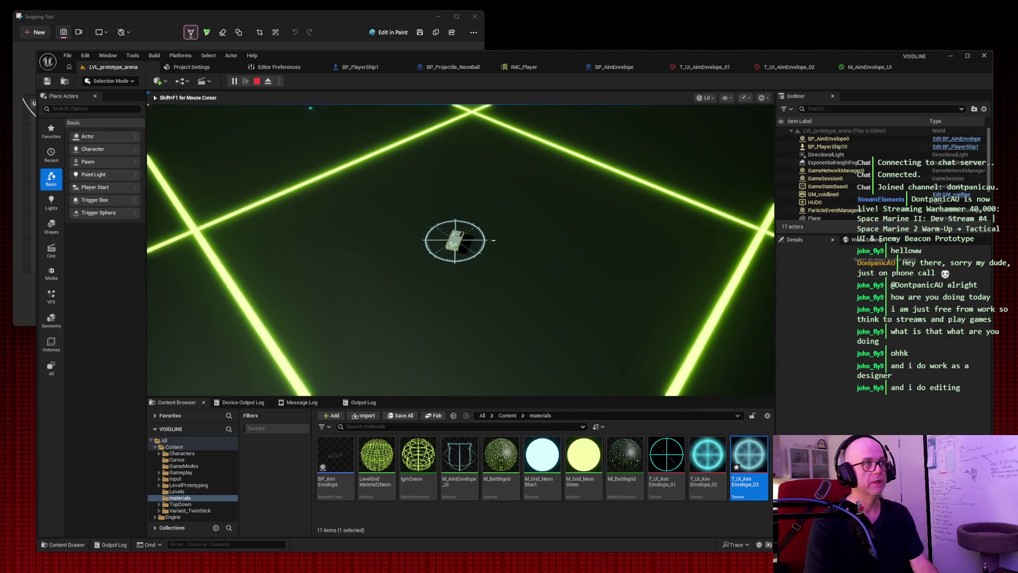
pyautogui.press('w')
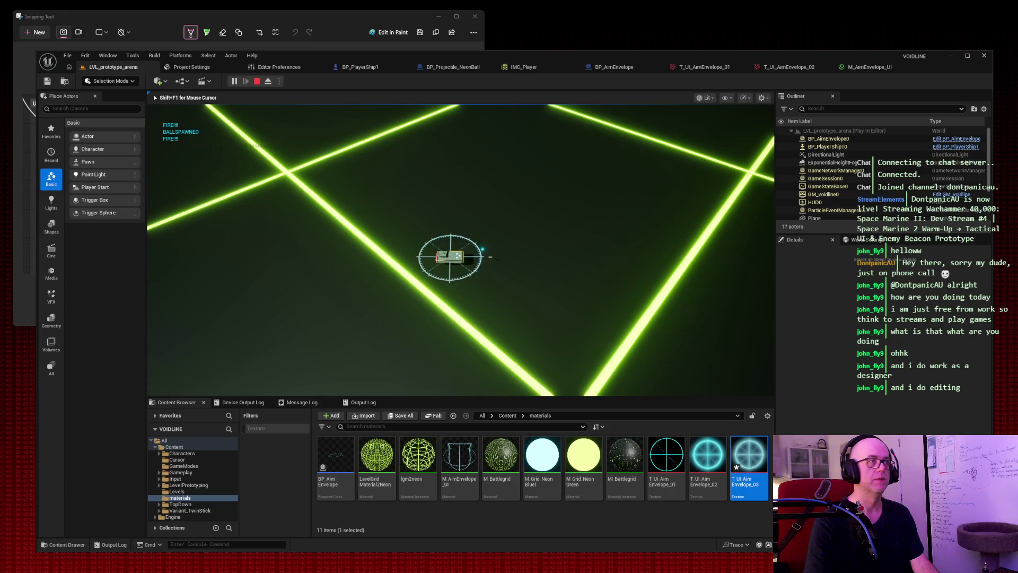
pyautogui.click(491, 256)
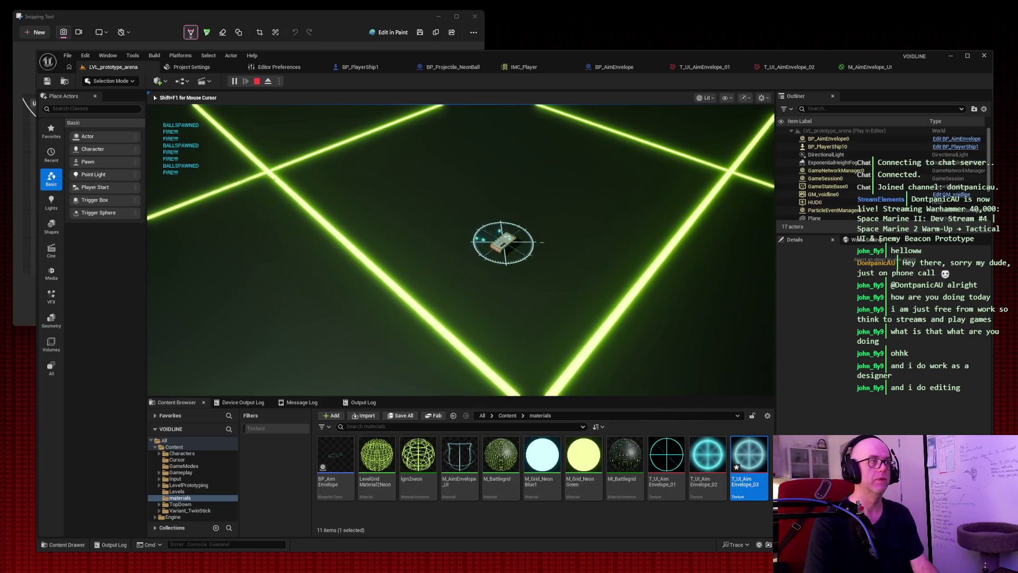
pyautogui.click(533, 236)
pyautogui.click(533, 229)
pyautogui.click(512, 239)
pyautogui.click(461, 231)
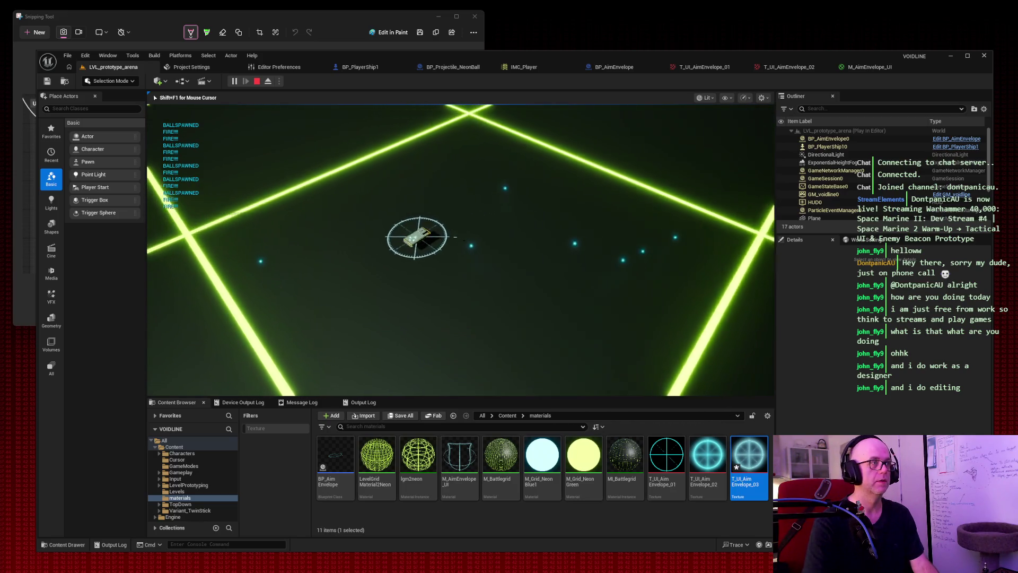
pyautogui.click(522, 285)
pyautogui.press('s')
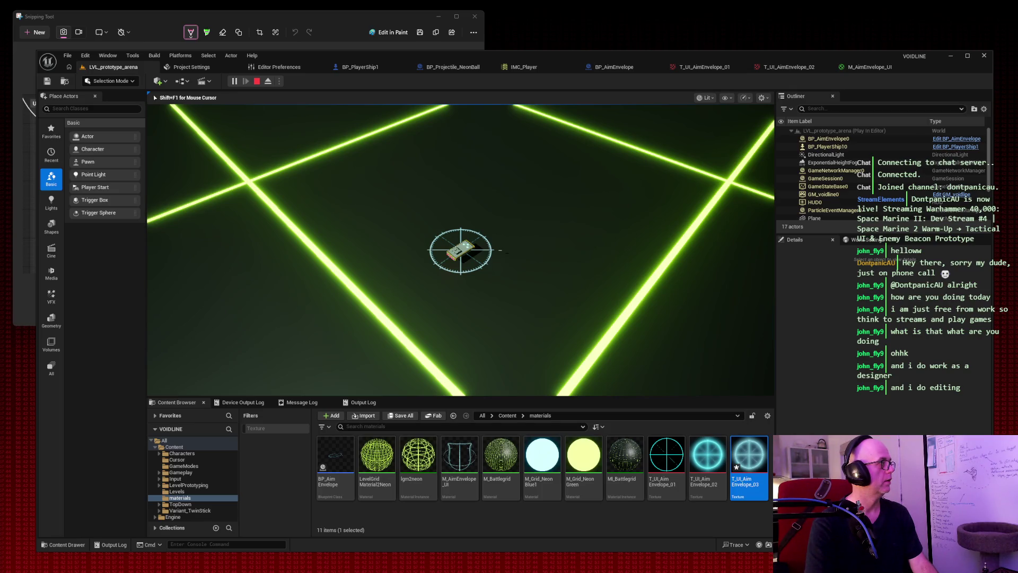
pyautogui.click(499, 249)
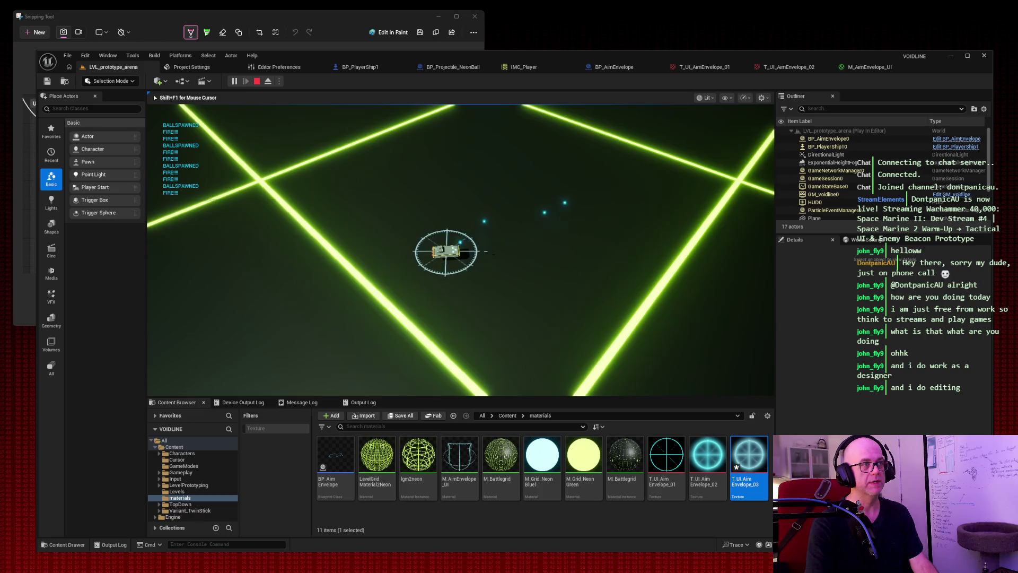
pyautogui.click(499, 250)
pyautogui.click(499, 249)
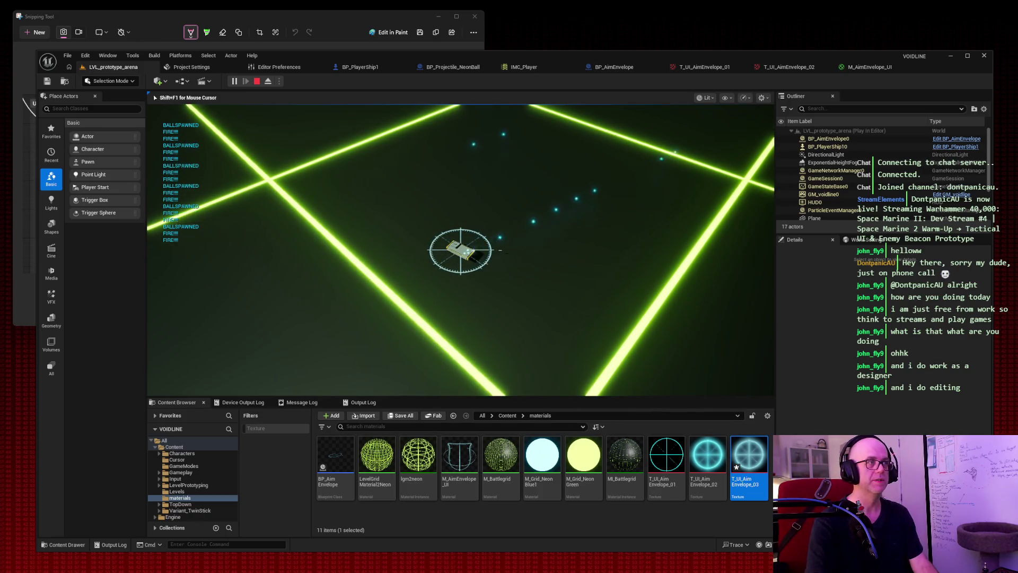
pyautogui.press('d')
pyautogui.press('w')
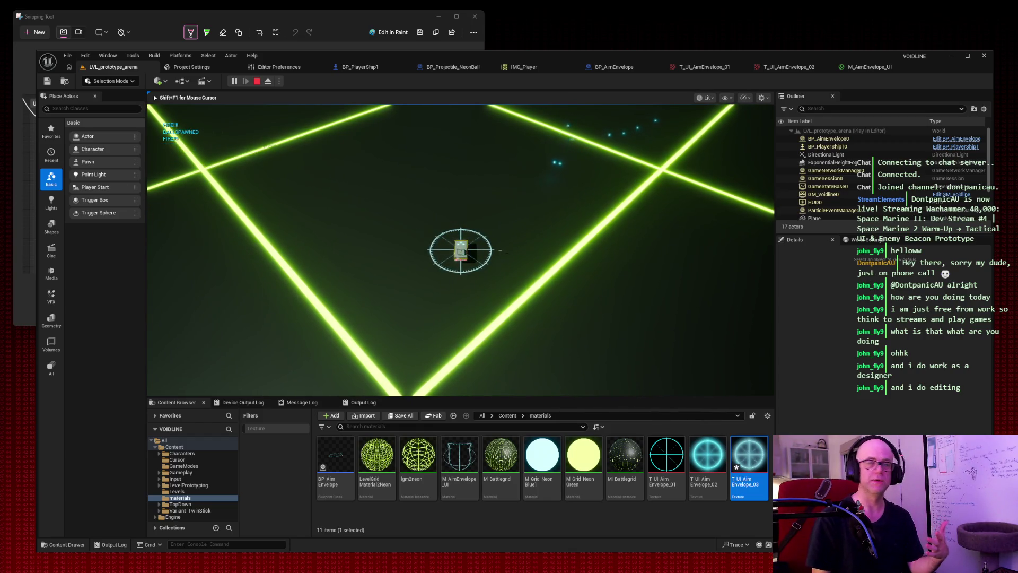
pyautogui.press('a')
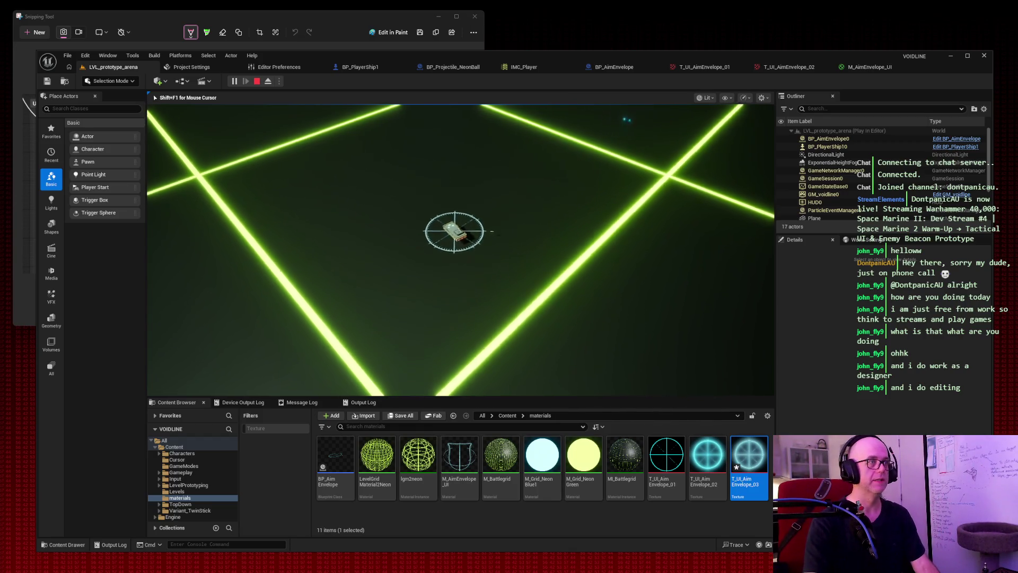
pyautogui.press('d')
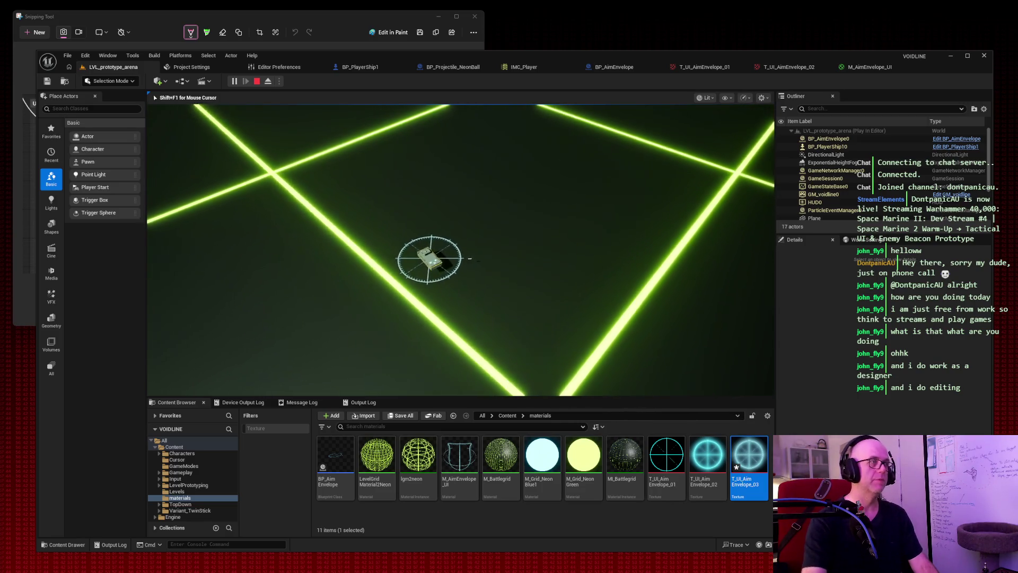
pyautogui.press('w')
pyautogui.press('w')
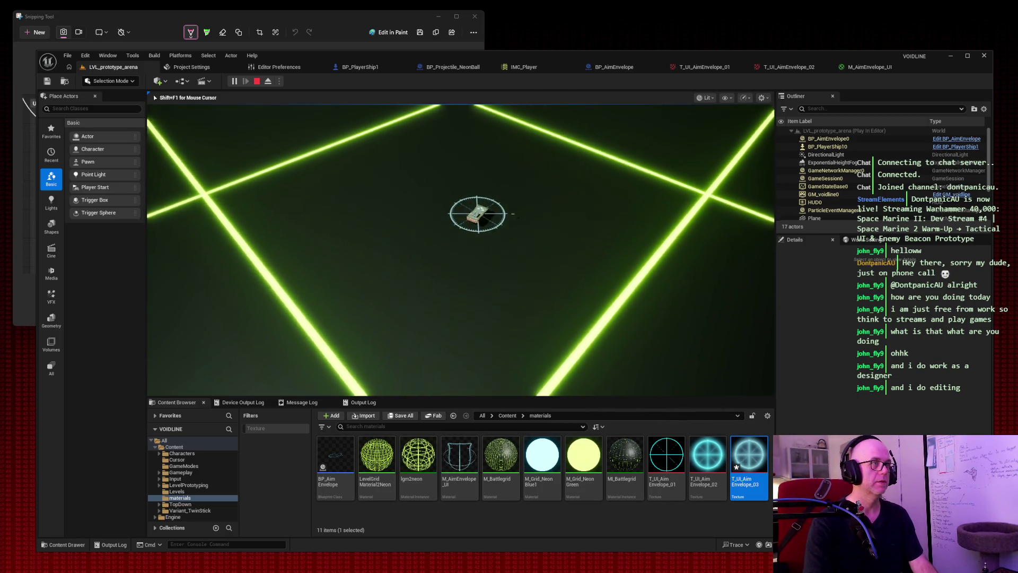
pyautogui.press('space')
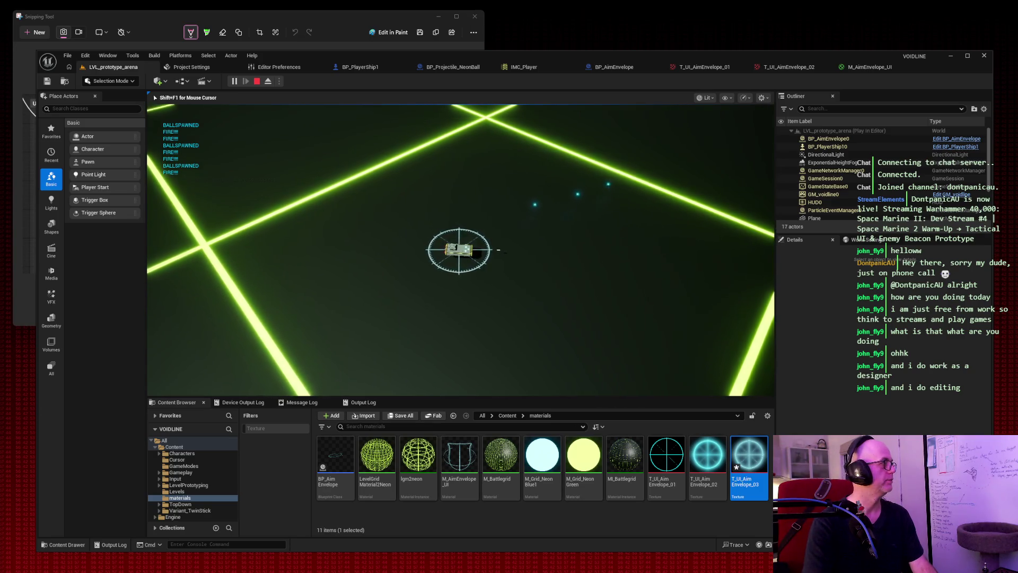
pyautogui.press('Escape')
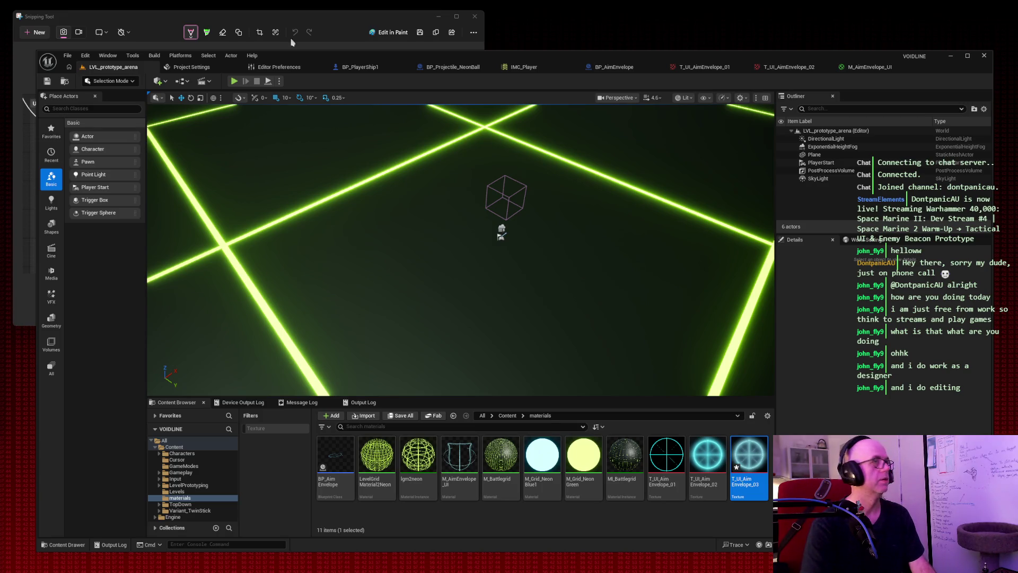
# Step: Close the T_UI_AimEnvelope_03 and _02 texture editors, cancelling the unsaved-material prompt
pyautogui.click(729, 66)
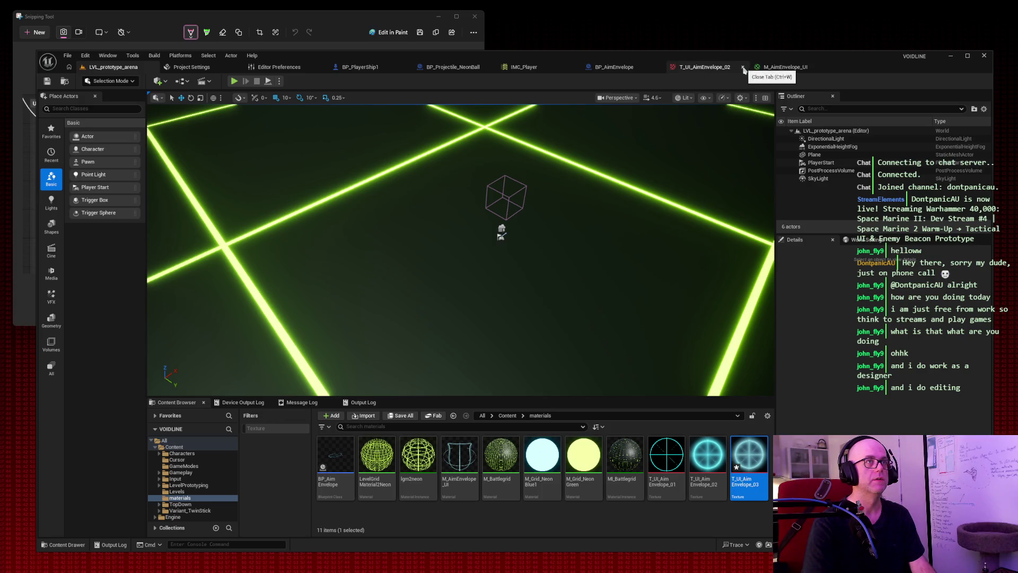
pyautogui.click(743, 68)
pyautogui.click(743, 67)
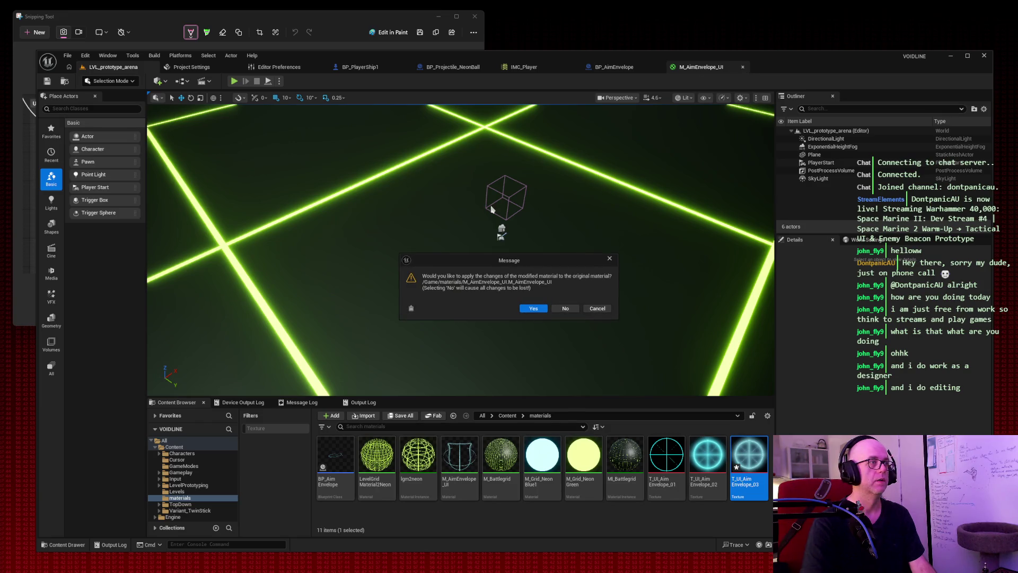
pyautogui.click(597, 308)
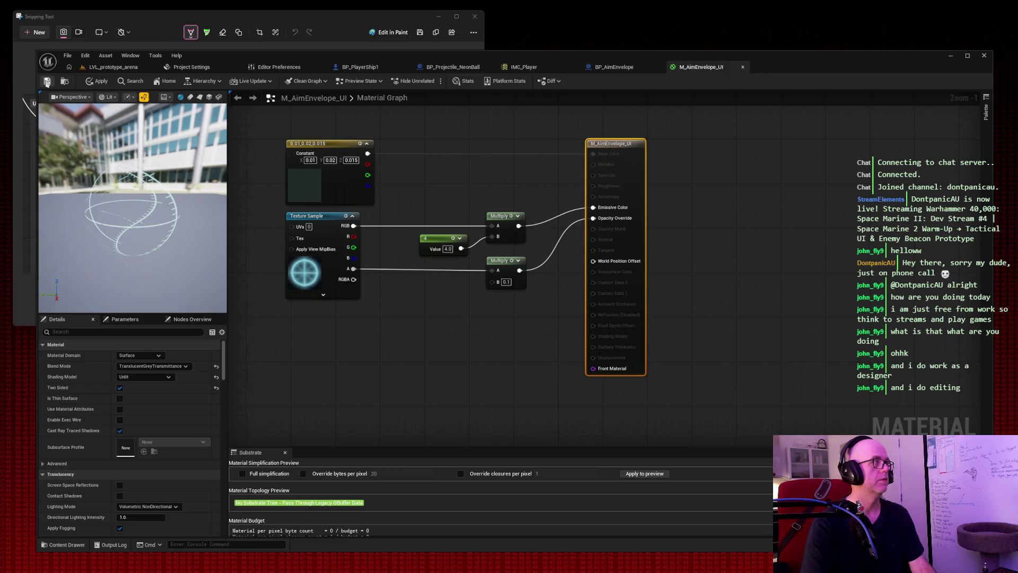
# Step: Apply the M_AimEnvelope_UI changes, then close the material and IMC_Player editors
pyautogui.click(47, 80)
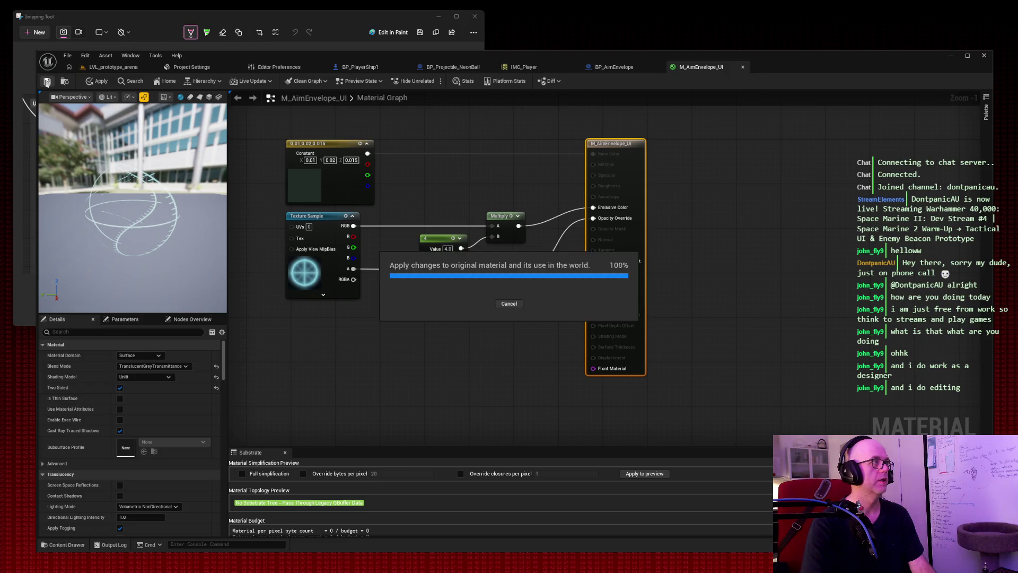
pyautogui.click(742, 67)
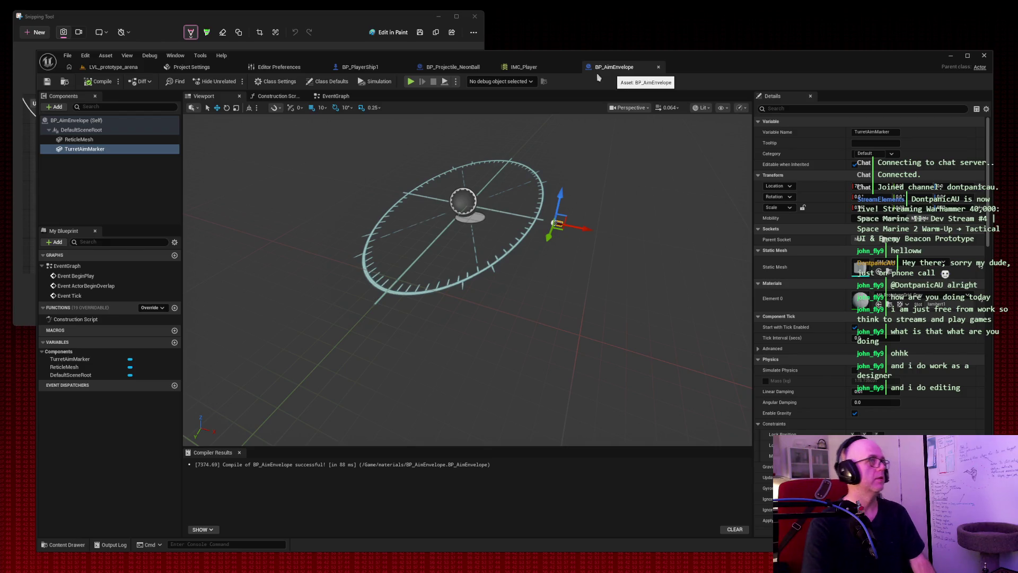
pyautogui.click(575, 68)
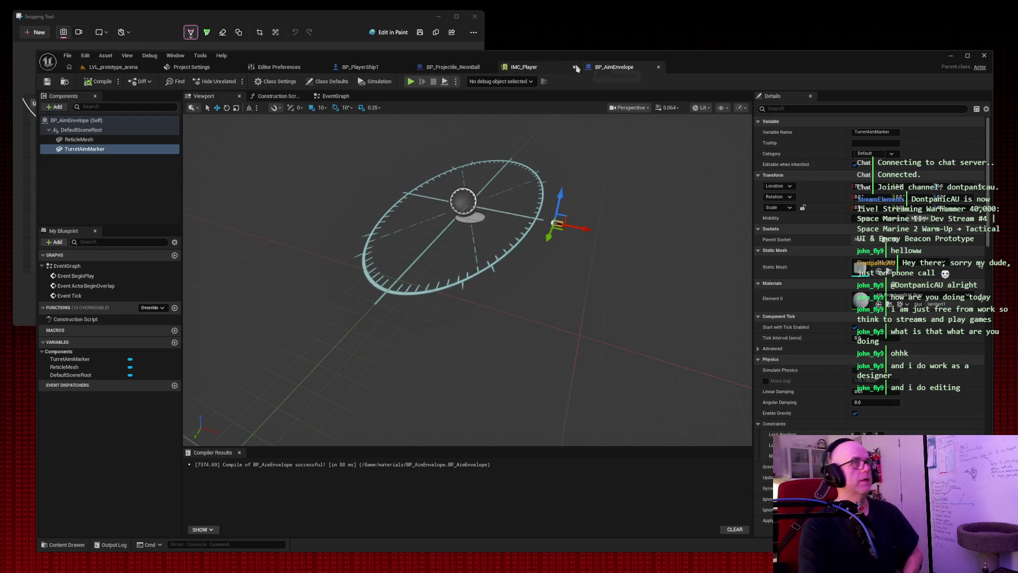
# Step: Close the BP_Projectile_NeonBall blueprint tab
pyautogui.click(490, 67)
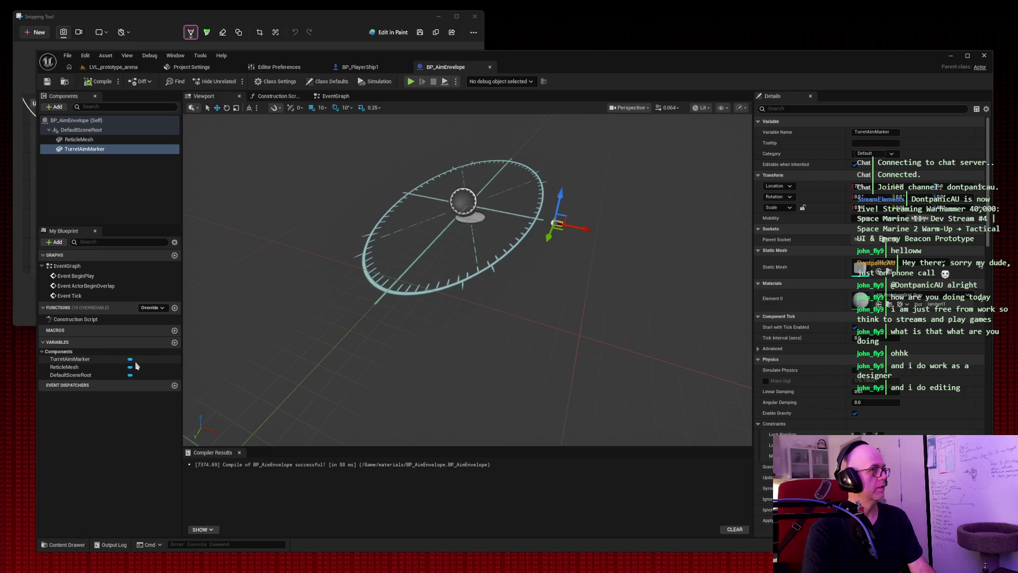
# Step: In My Blueprint, add Boolean variables named BaseZ, HoverAmount and HoverSpeed
pyautogui.click(174, 342)
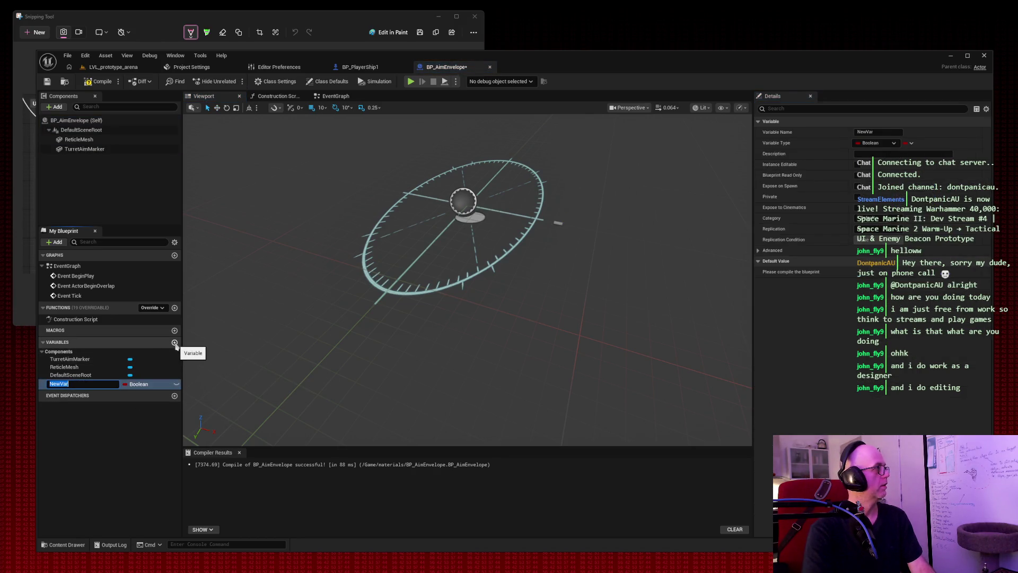
pyautogui.write('BaseZ')
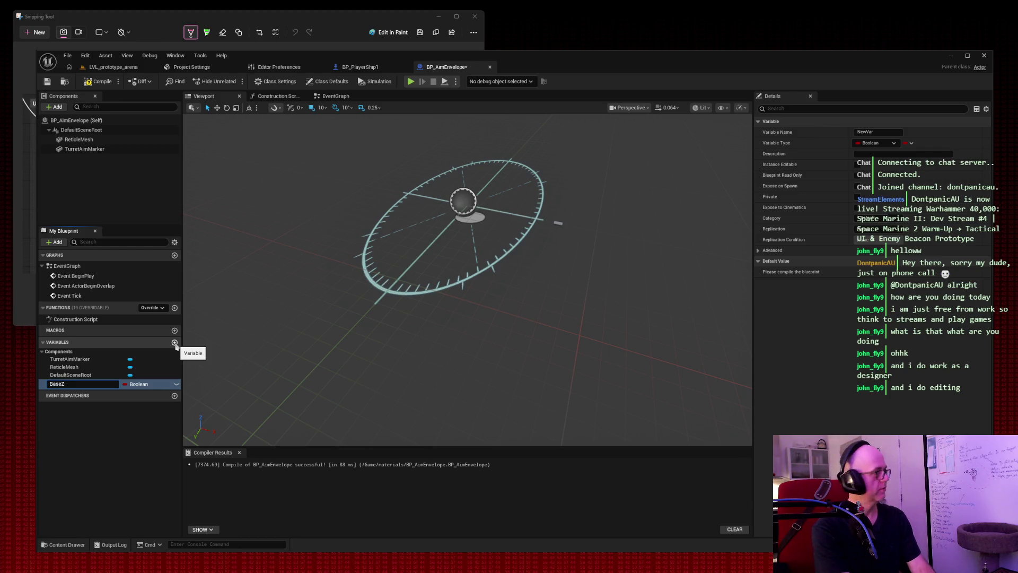
pyautogui.press('Return')
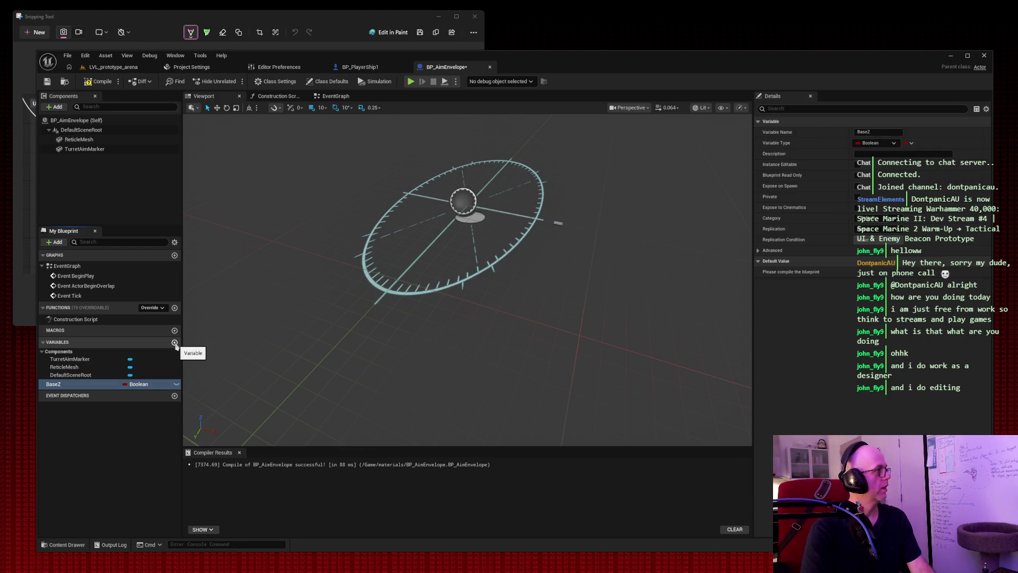
pyautogui.click(174, 343)
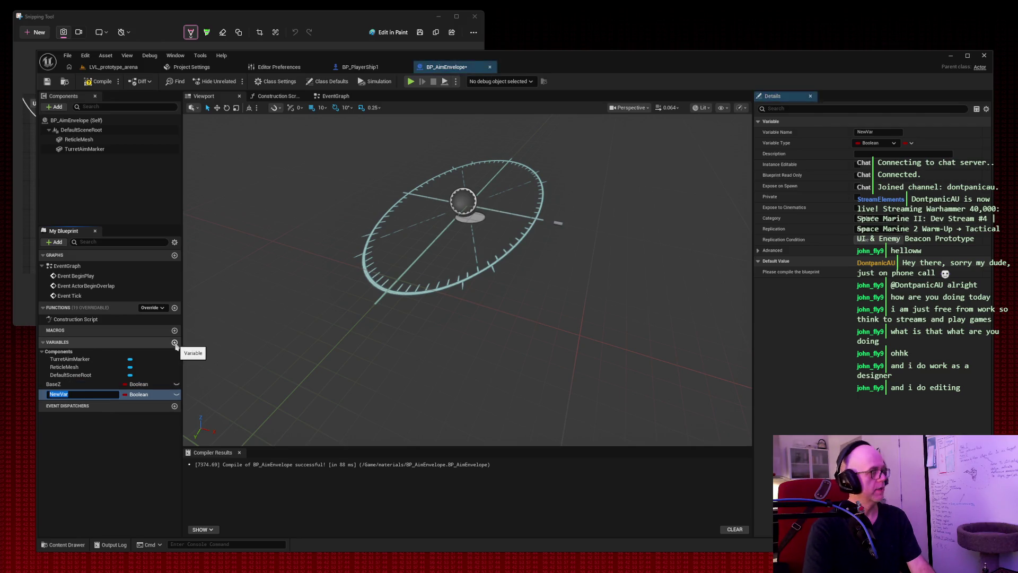
pyautogui.write('HoverAmount')
pyautogui.press('Return')
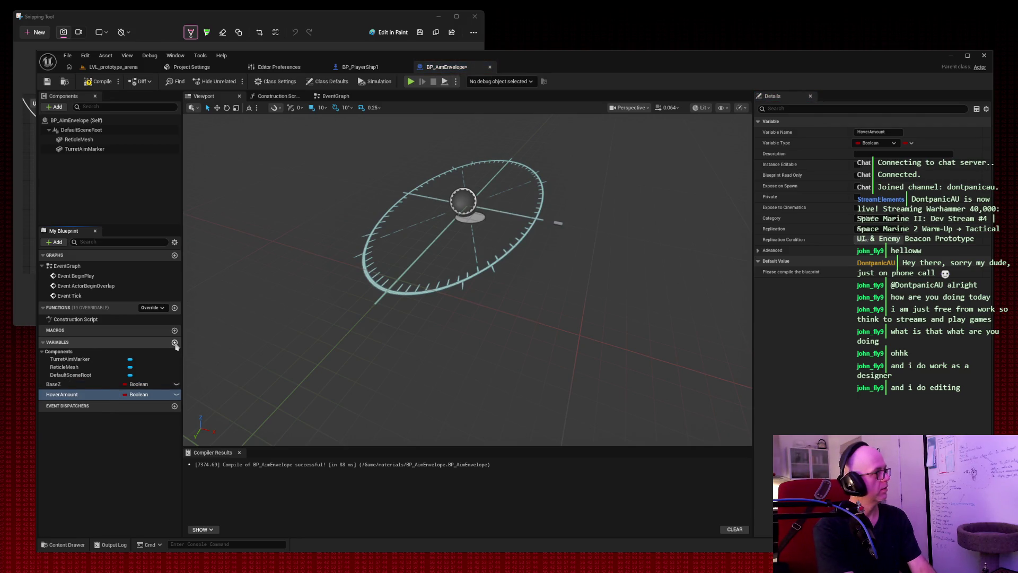
pyautogui.click(174, 343)
pyautogui.write('HoverSpeed')
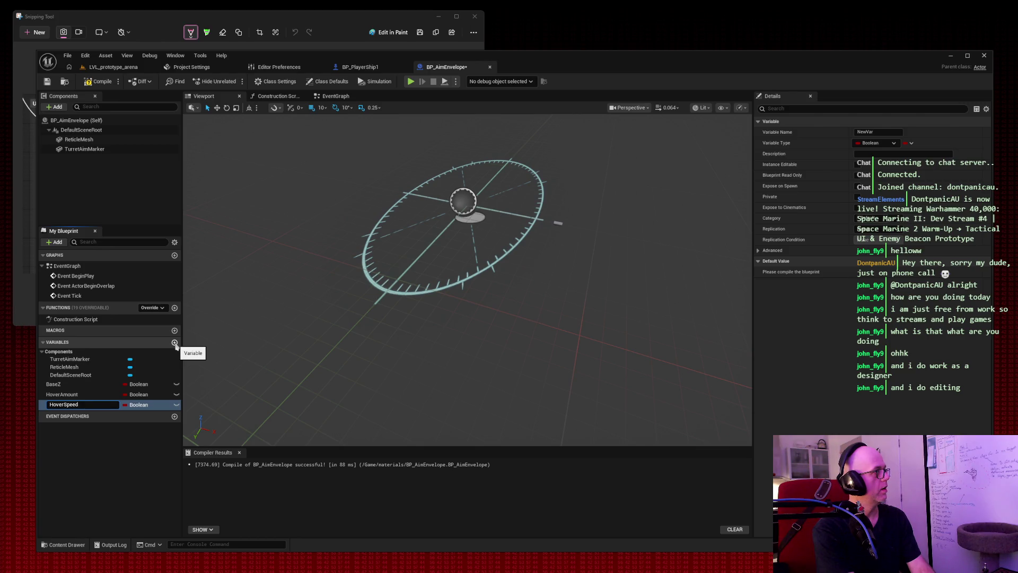
pyautogui.press('Return')
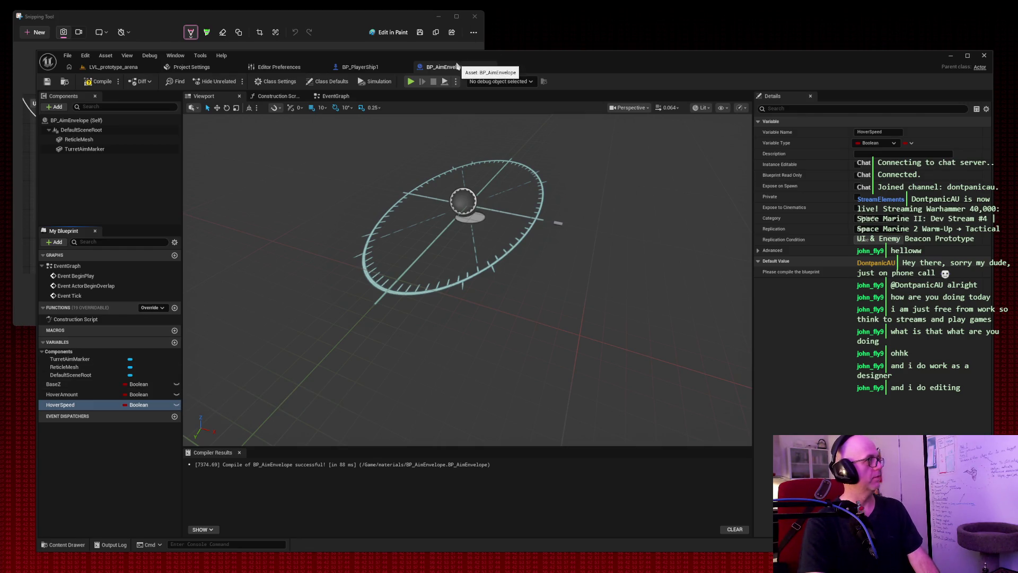
# Step: Add an Event Tick node to BP_AimEnvelope's Event Graph
pyautogui.click(335, 96)
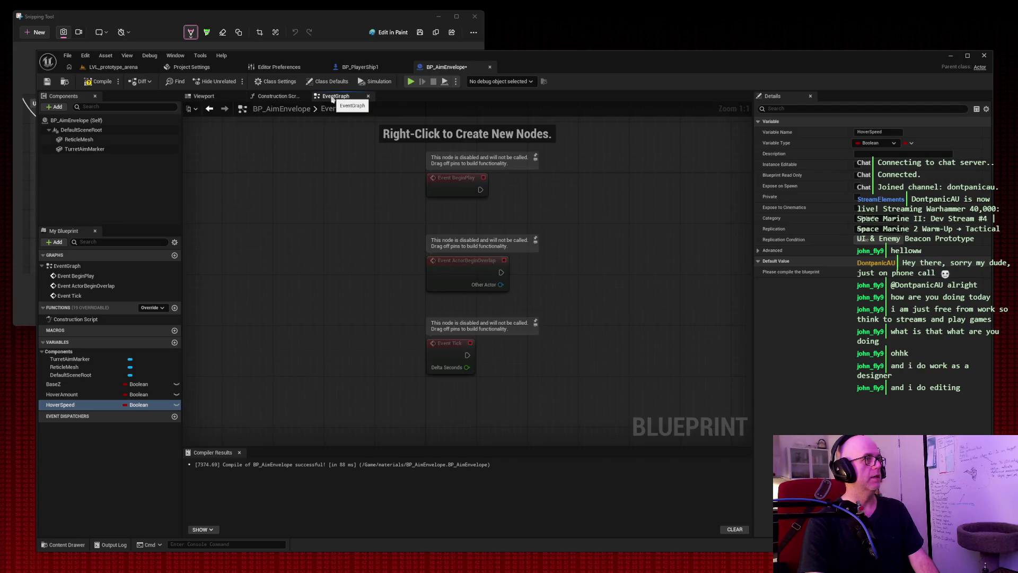
pyautogui.rightClick(294, 191)
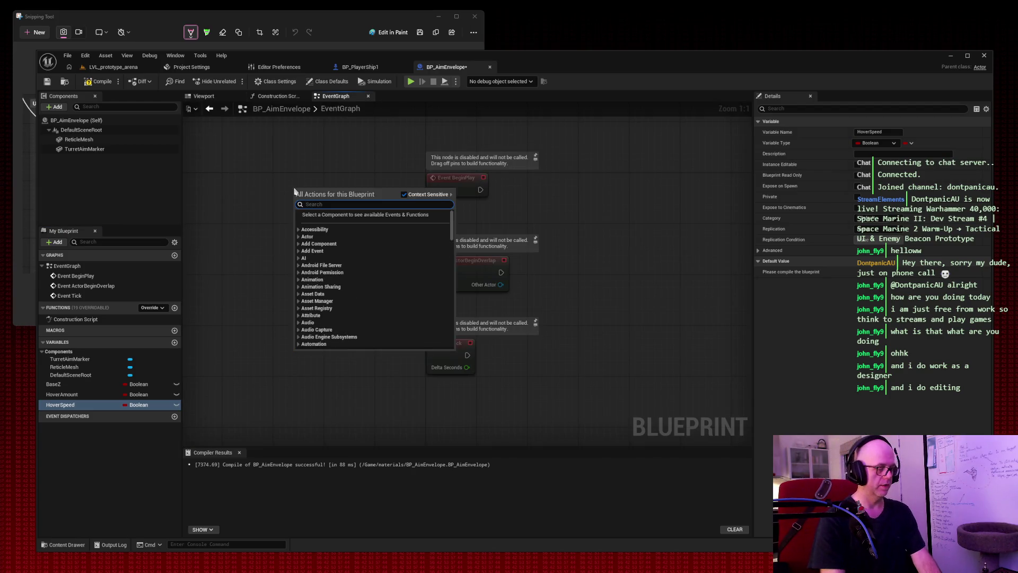
pyautogui.write('event tick')
pyautogui.press('Return')
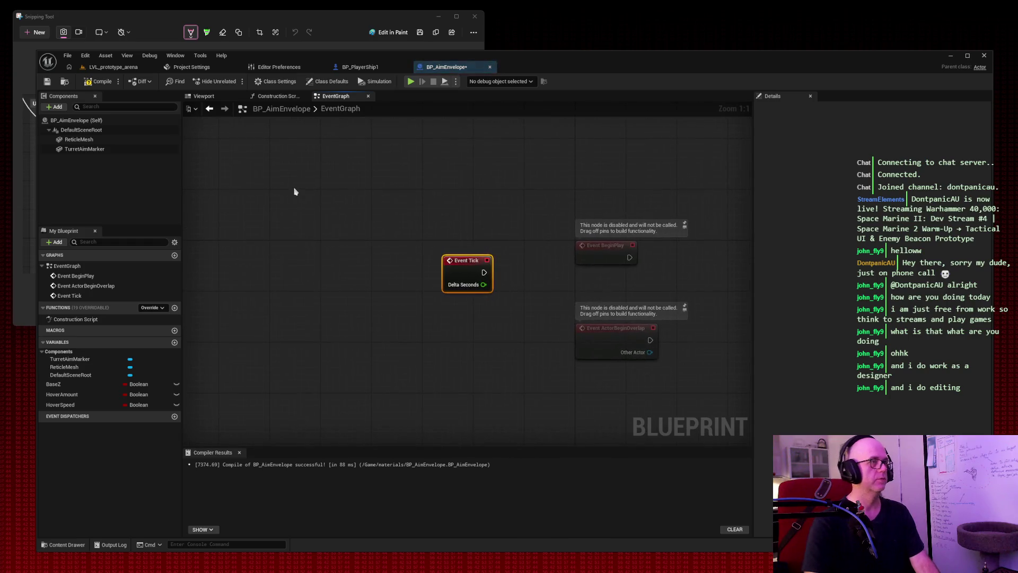
pyautogui.moveTo(609, 211); pyautogui.dragTo(527, 129)
# Step: Delete the disabled BeginPlay and ActorBeginOverlap nodes, leaving Event Tick upper left
pyautogui.moveTo(411, 148); pyautogui.dragTo(531, 381)
pyautogui.press('Delete')
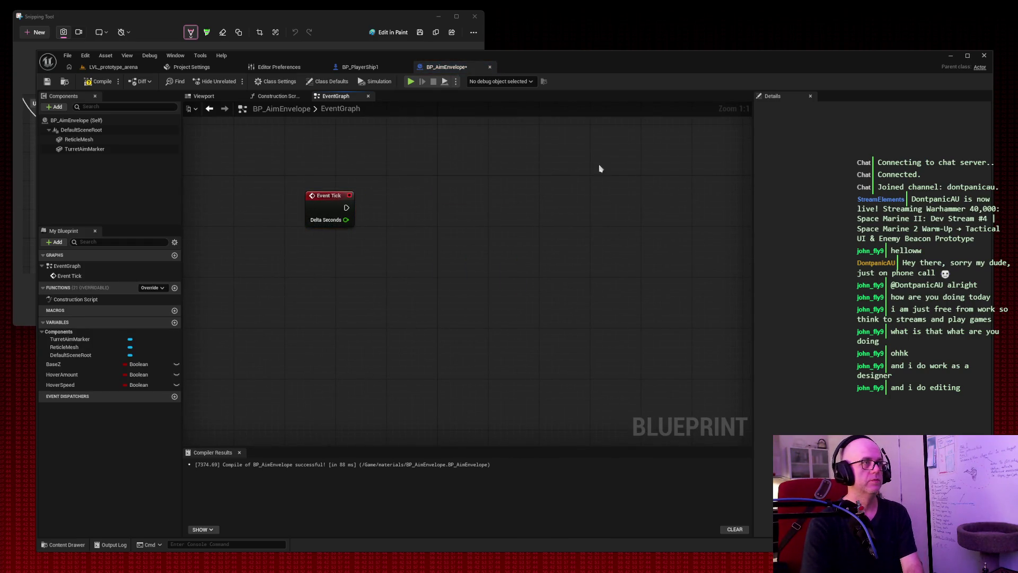
pyautogui.moveTo(597, 166)
pyautogui.mouseDown()
pyautogui.moveTo(573, 390)
pyautogui.moveTo(478, 155)
pyautogui.mouseUp()
pyautogui.scroll(-5, 482, 278)
pyautogui.scroll(5, 482, 277)
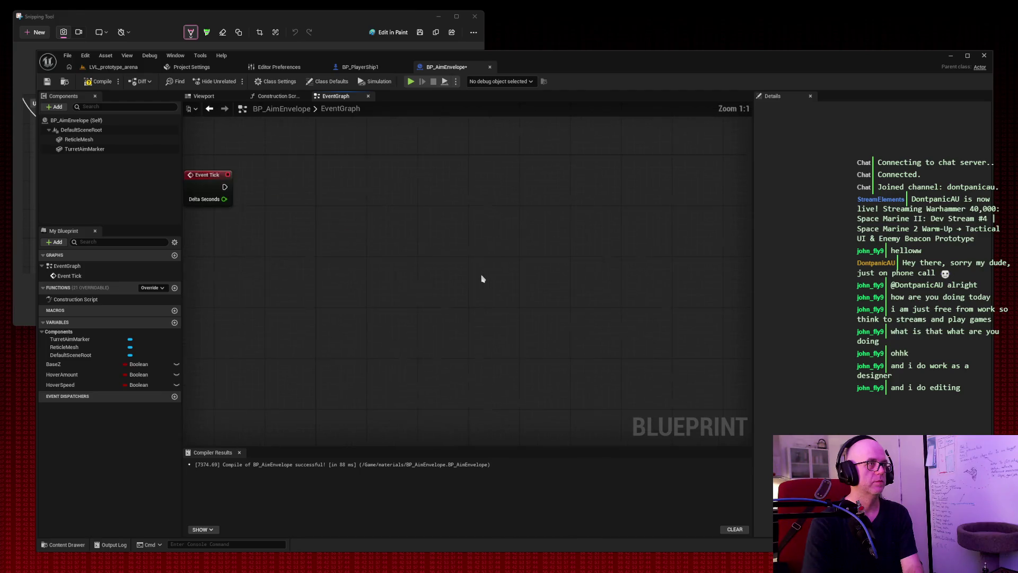
pyautogui.scroll(-2, 457, 258)
pyautogui.moveTo(443, 204)
pyautogui.mouseDown()
pyautogui.moveTo(443, 180)
pyautogui.moveTo(429, 177)
pyautogui.mouseUp()
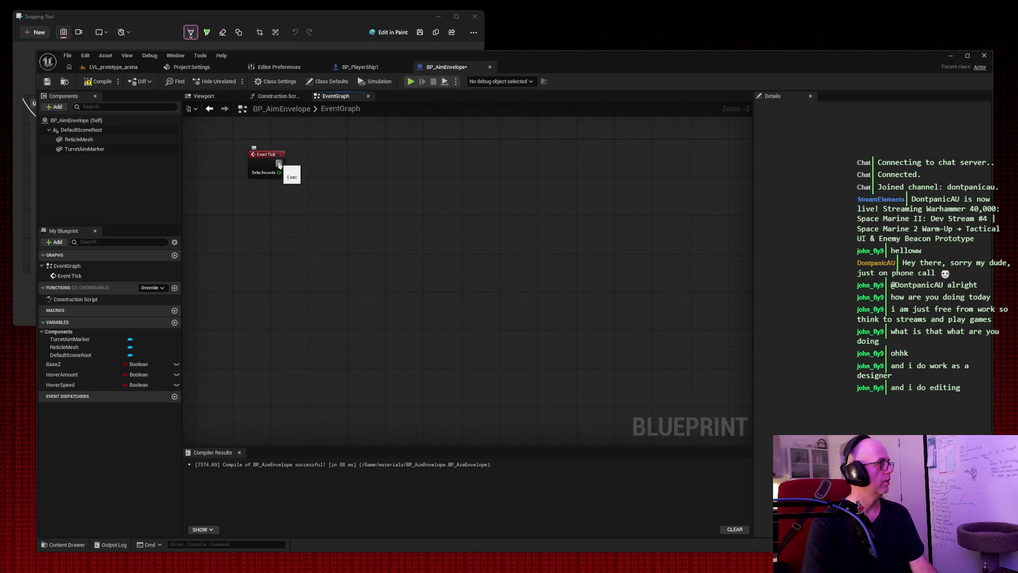
# Step: Add Get Game Time in Seconds feeding a multiply node
pyautogui.rightClick(285, 240)
pyautogui.write('get game time')
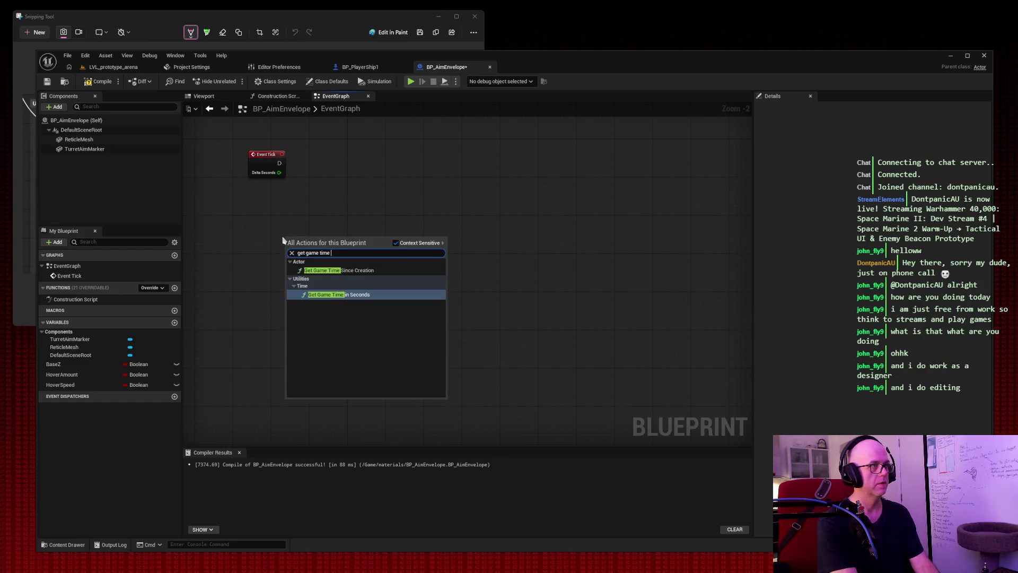
pyautogui.press('Return')
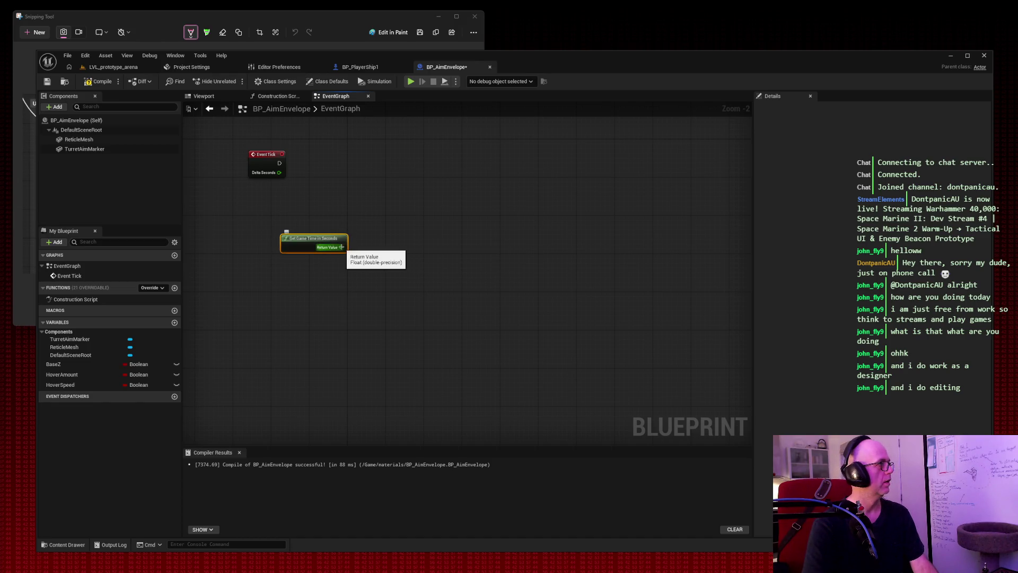
pyautogui.moveTo(341, 247); pyautogui.dragTo(420, 236)
pyautogui.write('*')
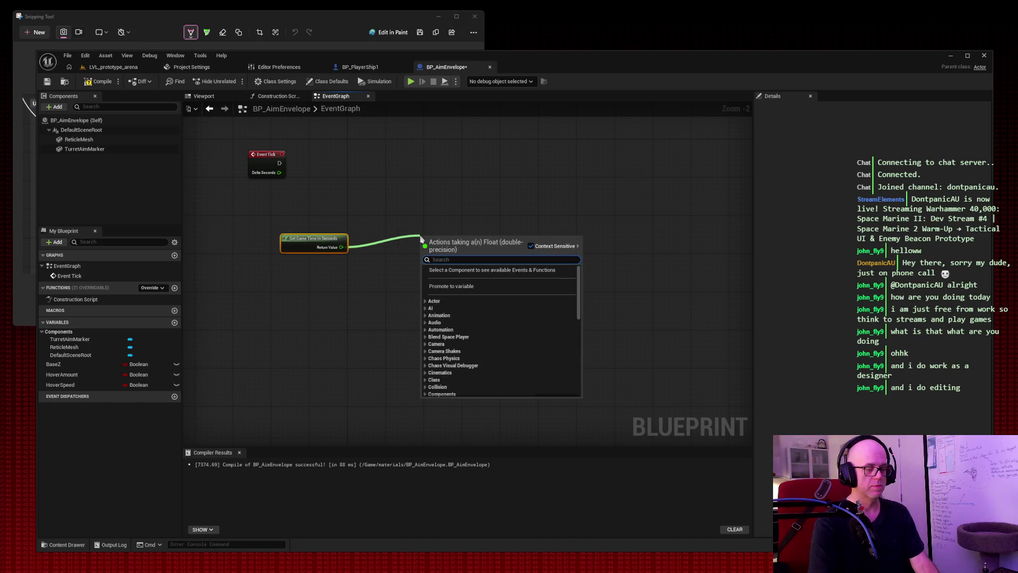
pyautogui.press('Return')
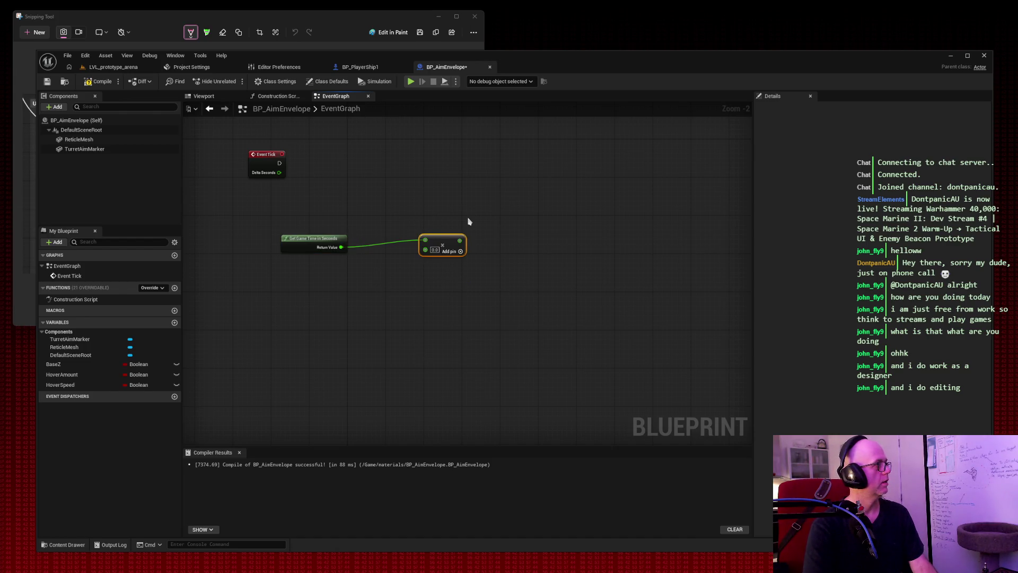
# Step: Wire a HoverSpeed getter into the multiply and pass its result into a Sin node
pyautogui.moveTo(63, 384); pyautogui.dragTo(321, 287)
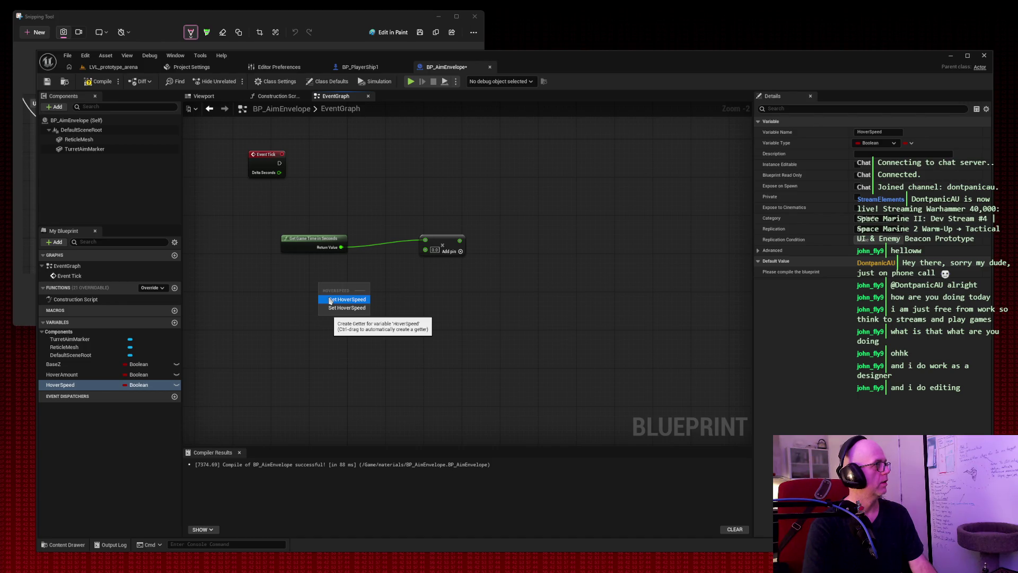
pyautogui.click(330, 300)
pyautogui.moveTo(345, 283)
pyautogui.mouseDown()
pyautogui.moveTo(425, 249)
pyautogui.moveTo(547, 235)
pyautogui.mouseUp()
pyautogui.write('sin')
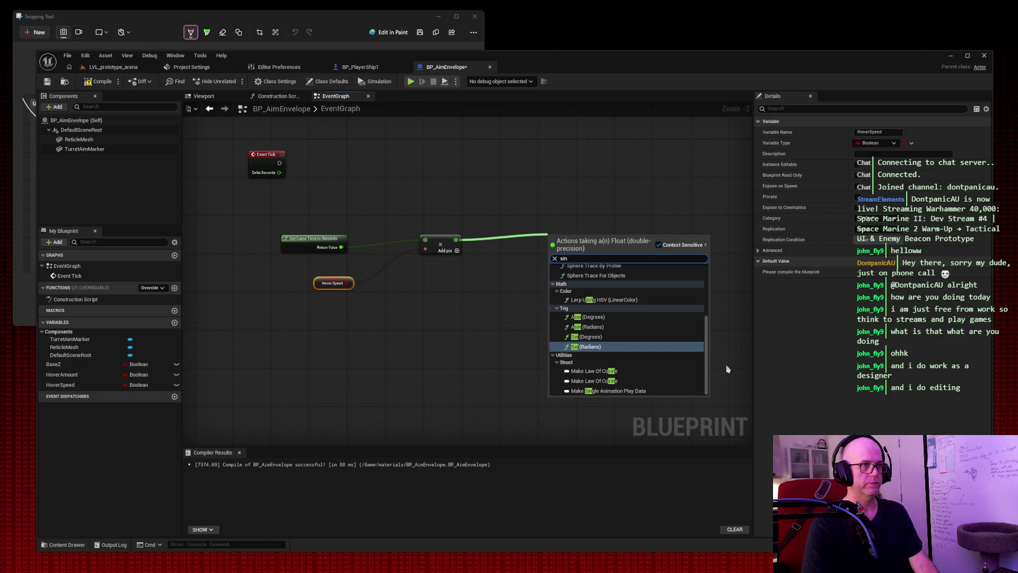
pyautogui.scroll(3, 700, 363)
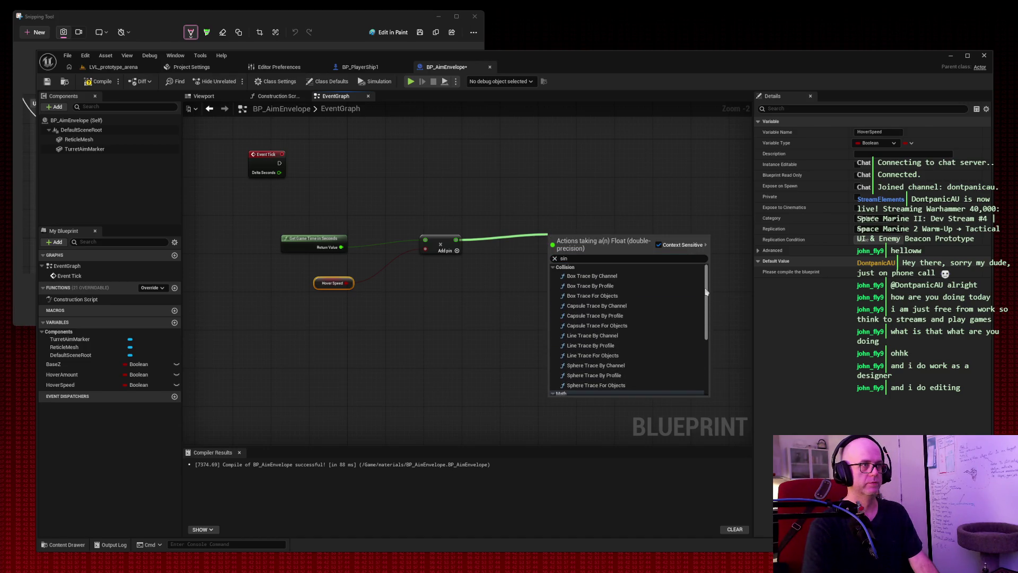
pyautogui.scroll(-3, 700, 363)
pyautogui.click(588, 347)
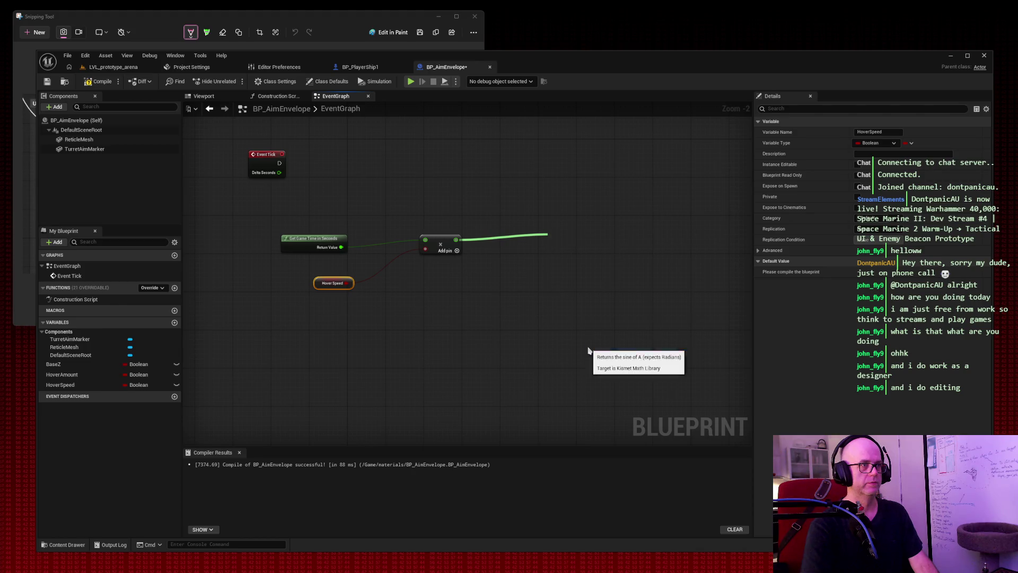
pyautogui.moveTo(556, 234); pyautogui.dragTo(505, 241)
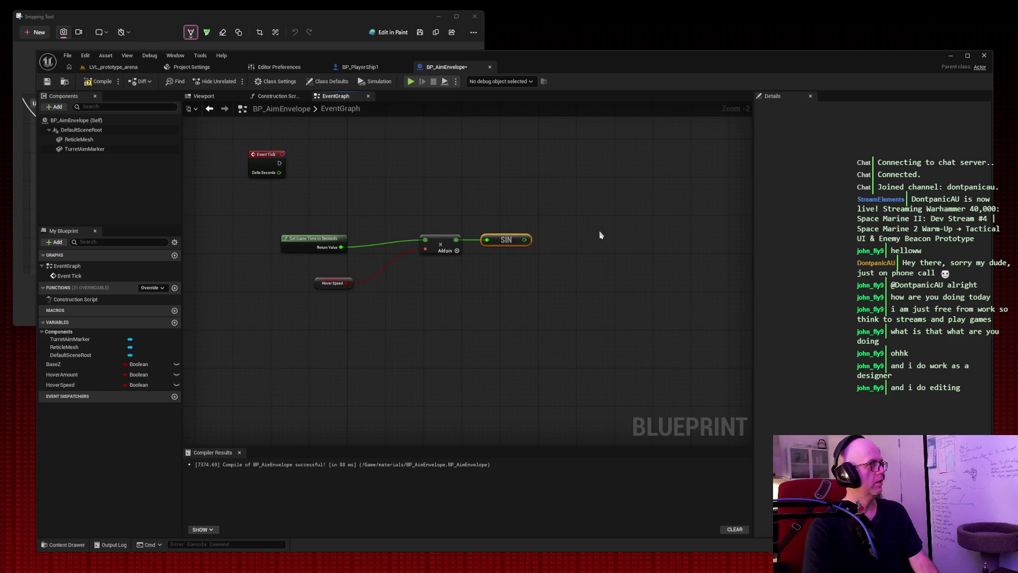
# Step: Multiply the Sin output by a HoverAmount getter
pyautogui.moveTo(525, 240); pyautogui.dragTo(598, 240)
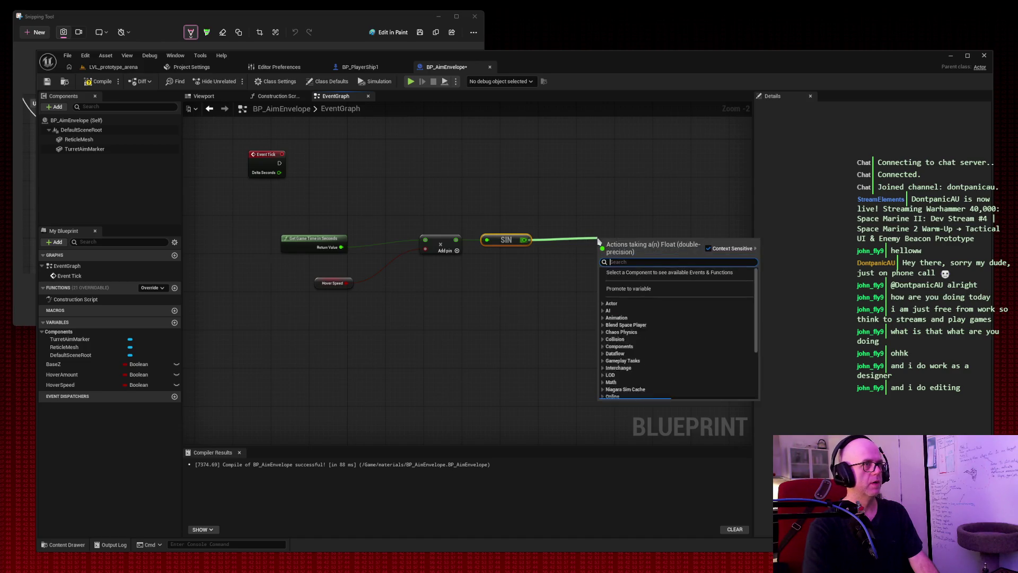
pyautogui.write('*')
pyautogui.press('Return')
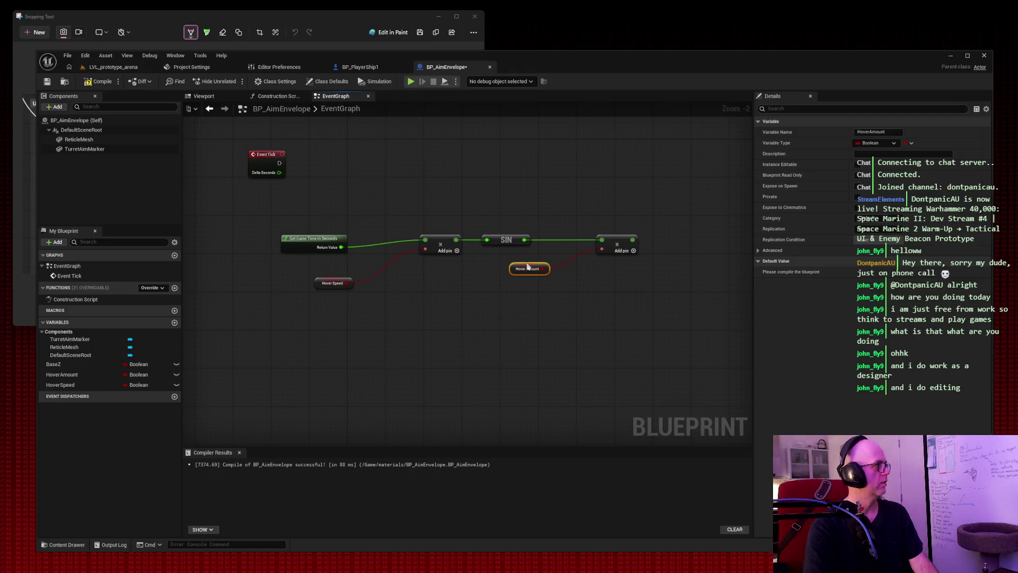
pyautogui.moveTo(528, 267); pyautogui.dragTo(513, 266)
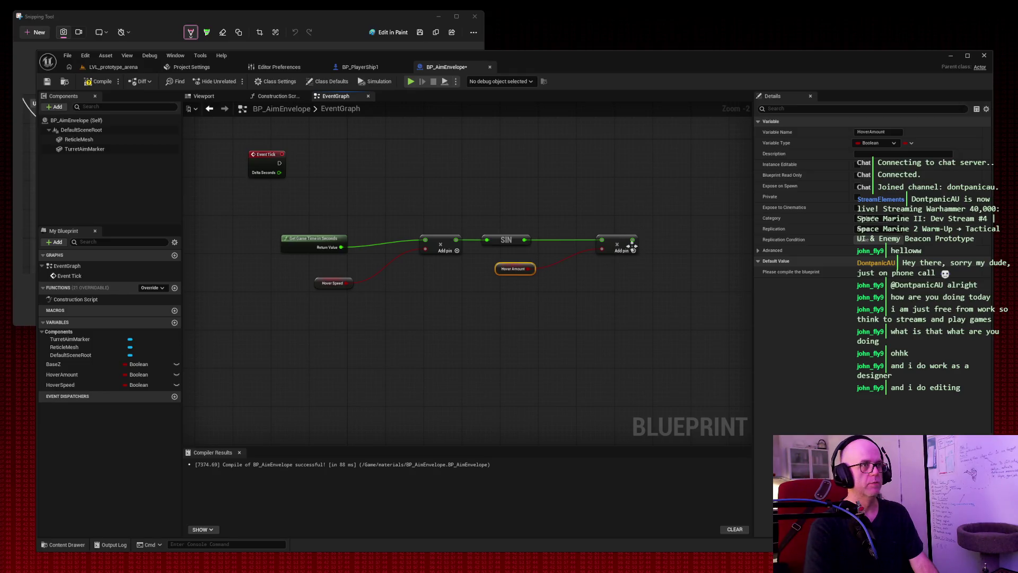
# Step: Add a BaseZ getter to the scaled sine through an add node
pyautogui.moveTo(632, 240); pyautogui.dragTo(670, 241)
pyautogui.write('+')
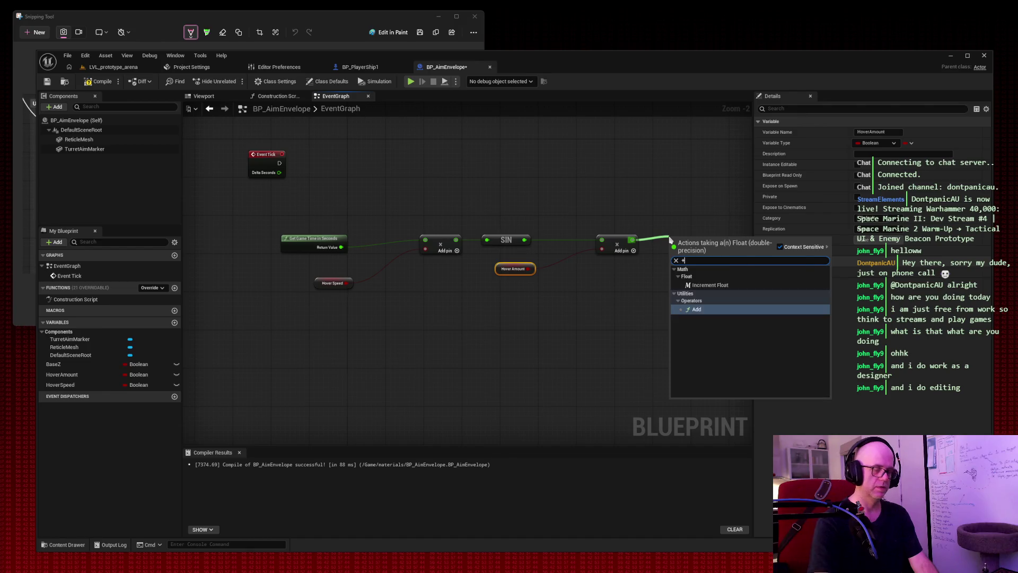
pyautogui.press('Return')
pyautogui.click(446, 304)
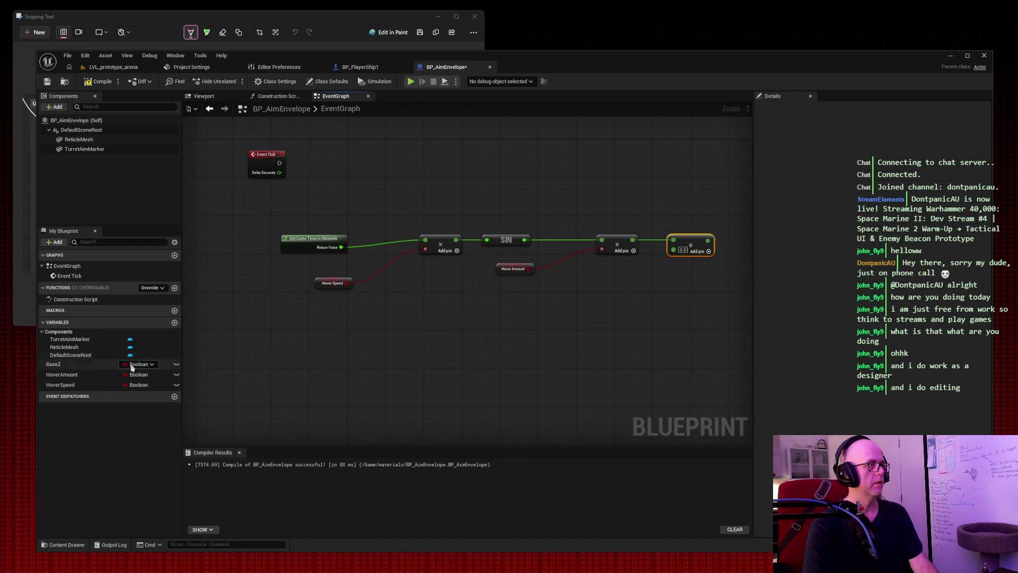
pyautogui.moveTo(53, 364)
pyautogui.mouseDown()
pyautogui.moveTo(598, 294)
pyautogui.moveTo(674, 249)
pyautogui.mouseUp()
pyautogui.click(646, 284)
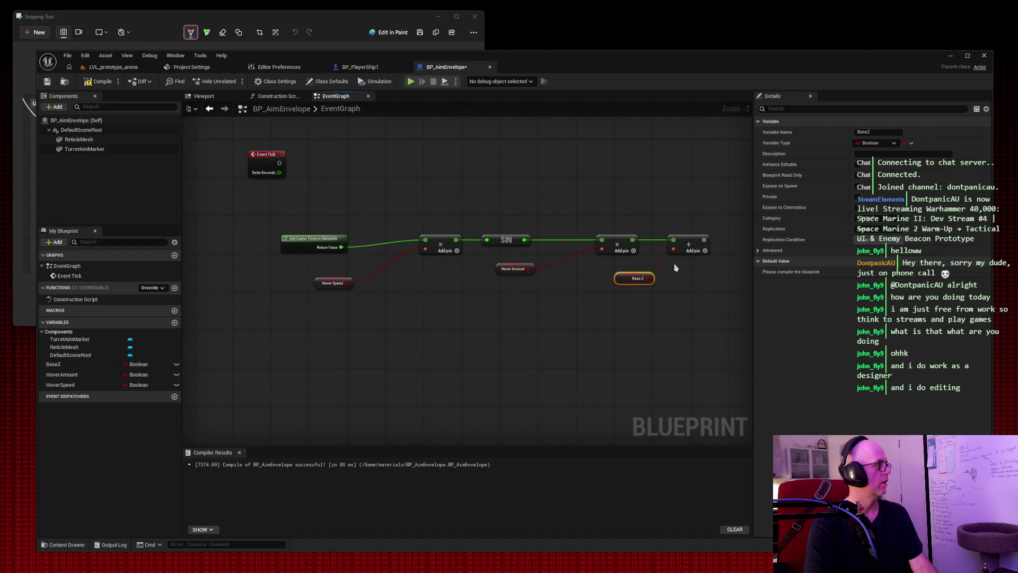
# Step: Move the math chain left and place Event Tick beside it
pyautogui.moveTo(251, 209); pyautogui.dragTo(692, 289)
pyautogui.moveTo(313, 241); pyautogui.dragTo(242, 242)
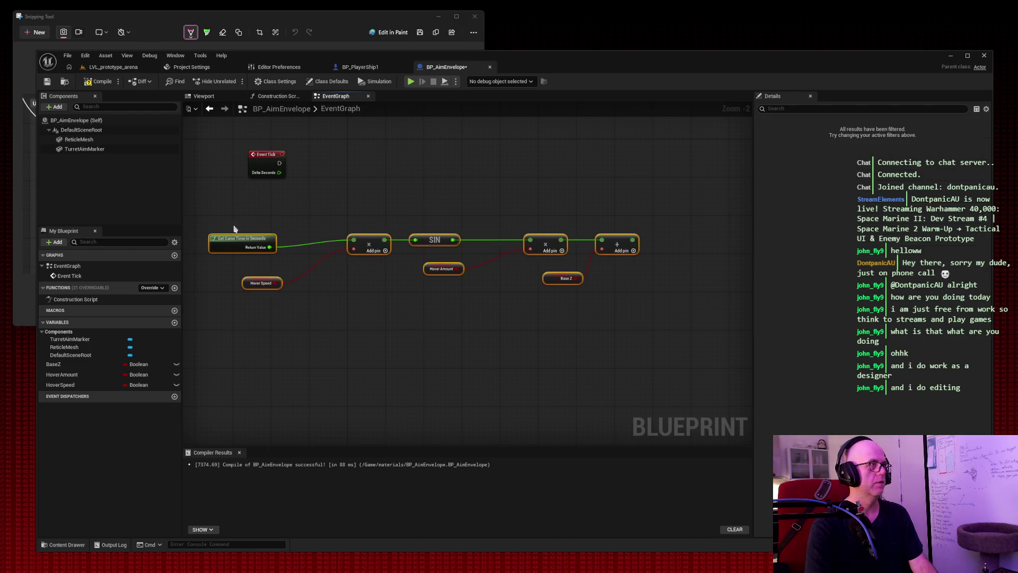
pyautogui.click(368, 196)
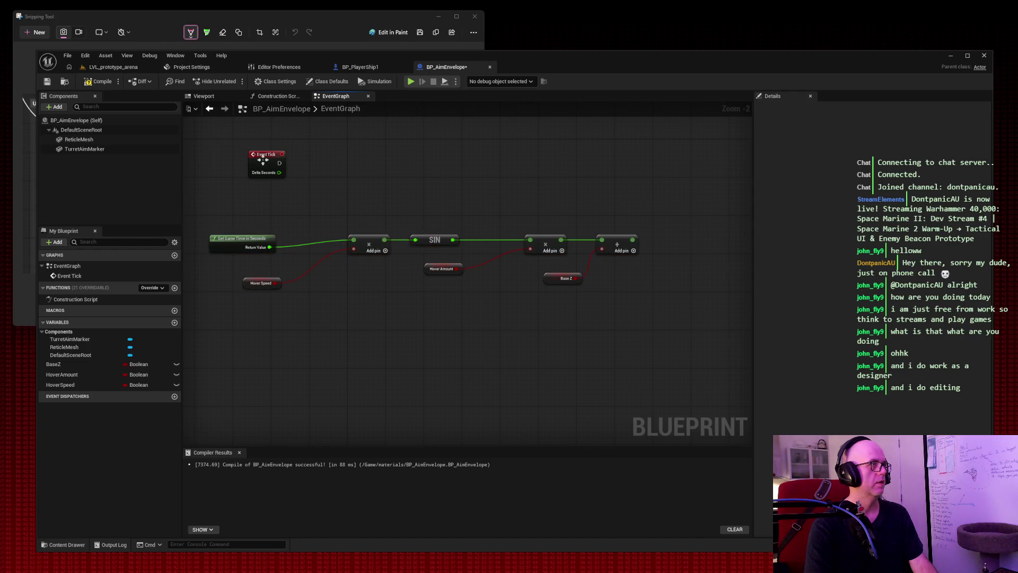
pyautogui.moveTo(264, 161); pyautogui.dragTo(225, 177)
pyautogui.click(400, 151)
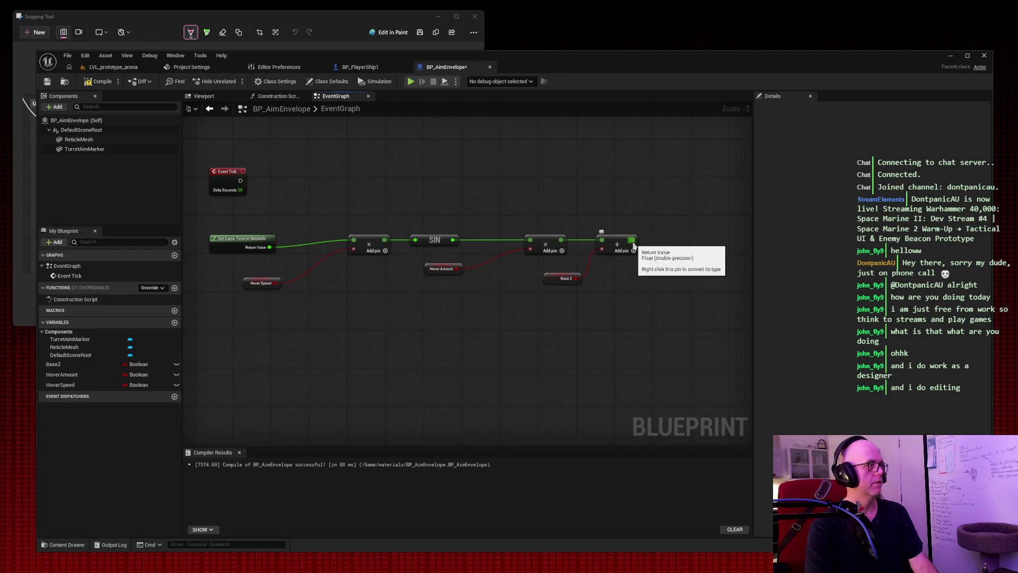
# Step: Search for a set relative location action from the add node's output
pyautogui.moveTo(633, 241); pyautogui.dragTo(678, 243)
pyautogui.write('set relati')
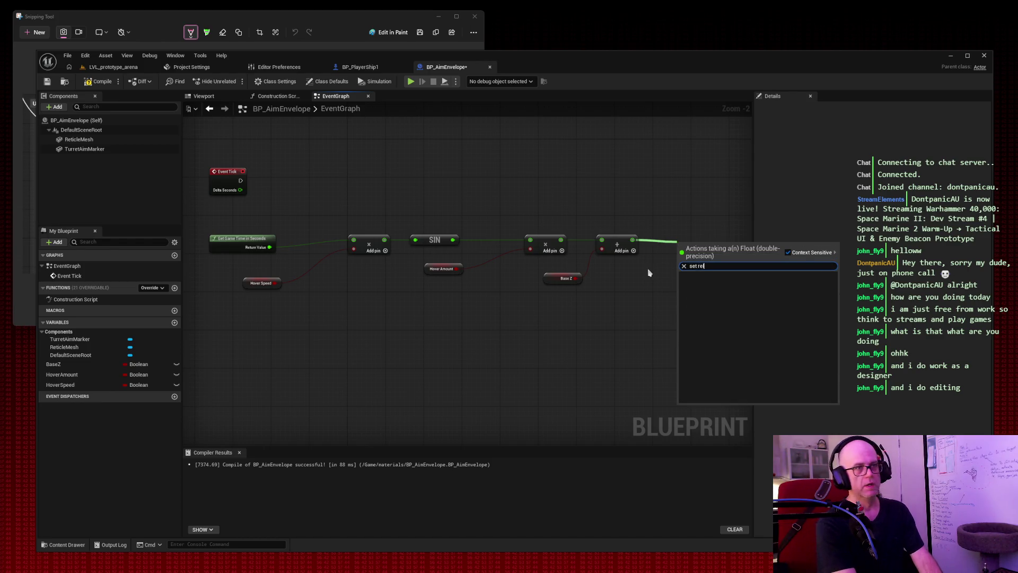
pyautogui.hotkey('ctrl', 'a')
pyautogui.write('relk')
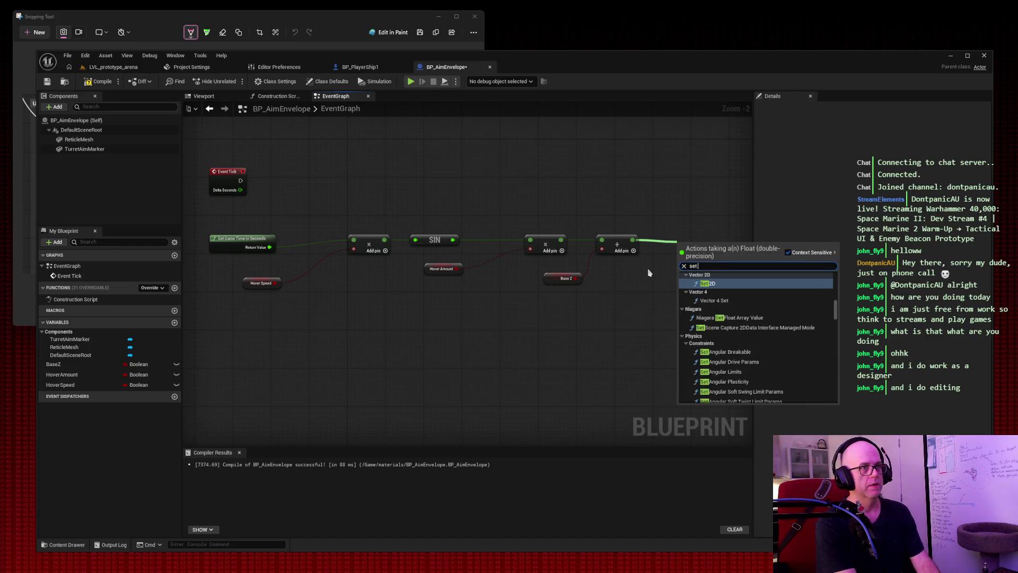
pyautogui.press('BackSpace')
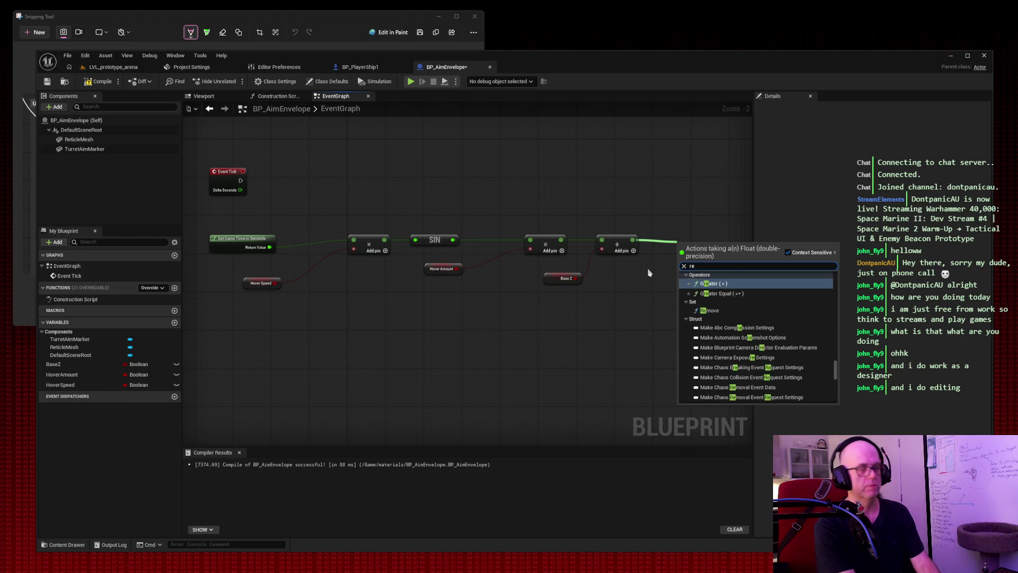
pyautogui.write('lativ')
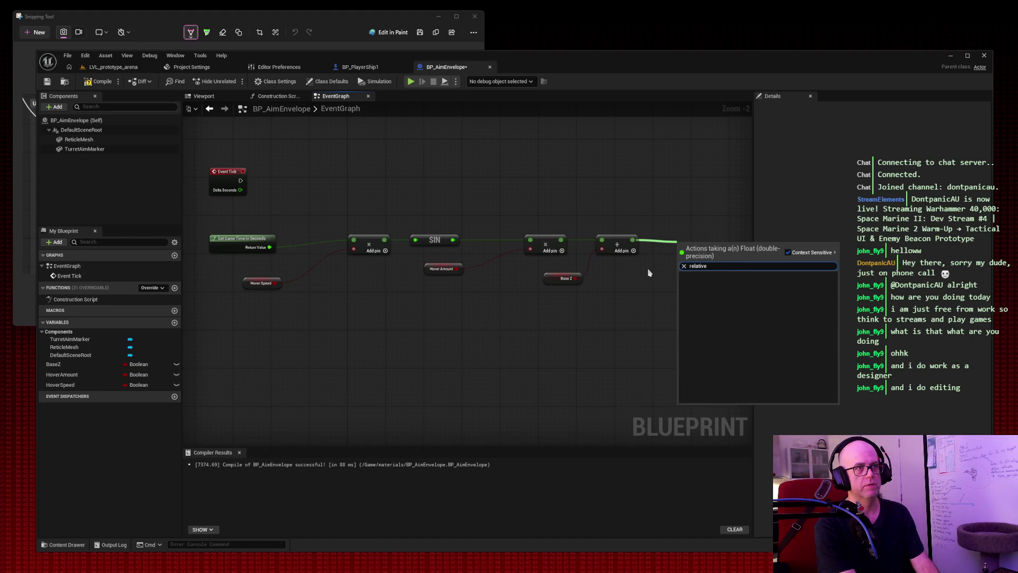
# Step: Clear the search, dismiss the action menu without adding a node, and start a screen capture
pyautogui.hotkey('ctrl', 'a')
pyautogui.press('BackSpace')
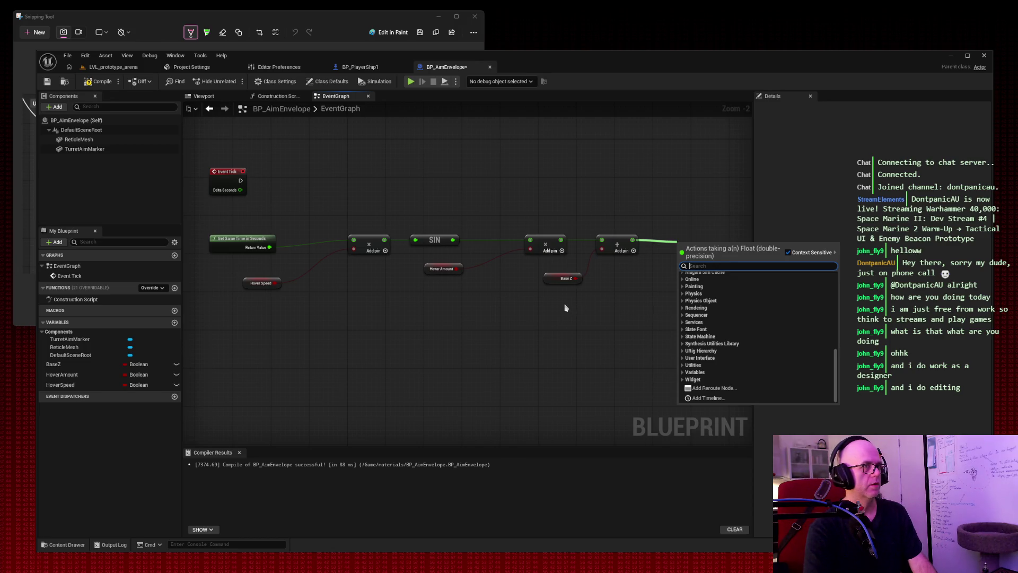
pyautogui.press('Escape')
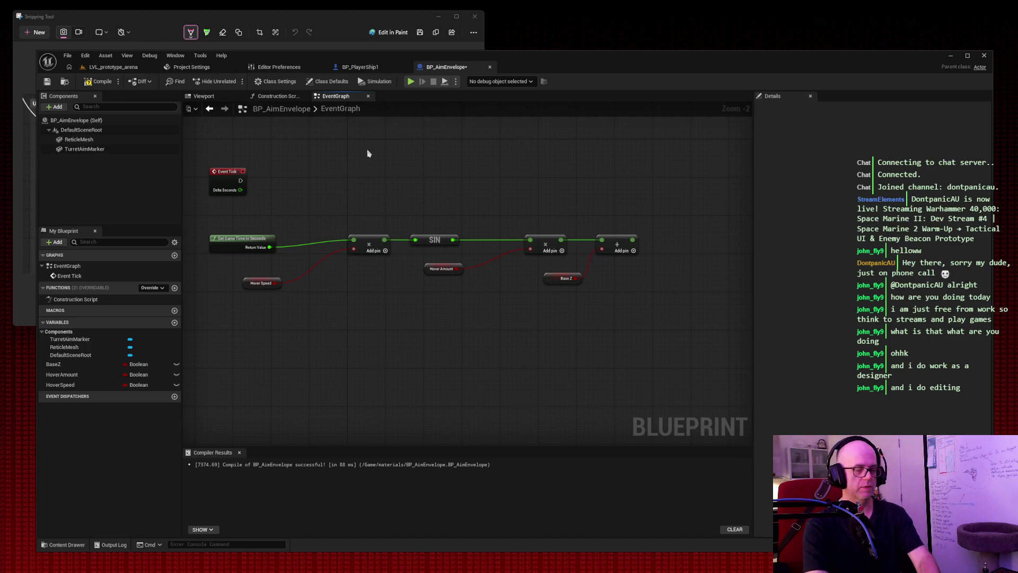
pyautogui.press('super+shift+s')
# Step: Compile and save BP_AimEnvelope, capturing the editor area as screen snips
pyautogui.moveTo(28, 35)
pyautogui.mouseDown()
pyautogui.moveTo(934, 507)
pyautogui.moveTo(1007, 564)
pyautogui.mouseUp()
pyautogui.click(99, 81)
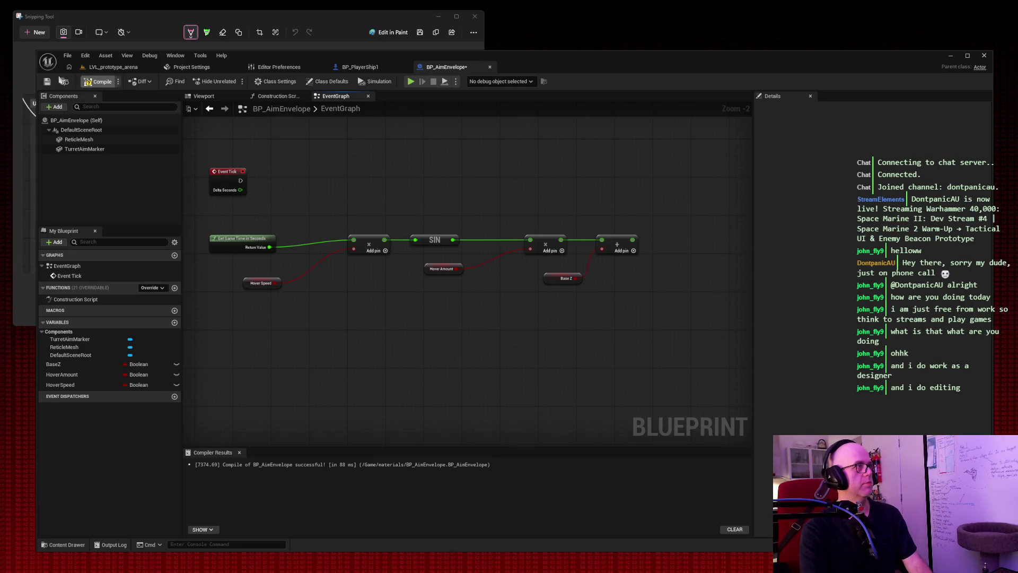
pyautogui.click(46, 81)
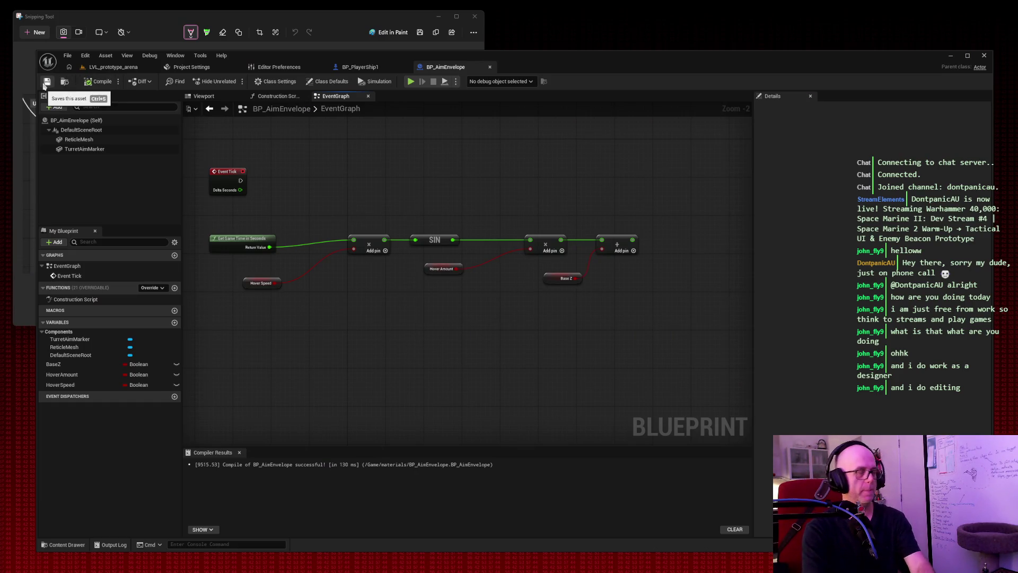
pyautogui.click(35, 32)
pyautogui.moveTo(25, 39)
pyautogui.mouseDown()
pyautogui.moveTo(228, 106)
pyautogui.moveTo(776, 466)
pyautogui.moveTo(1002, 559)
pyautogui.mouseUp()
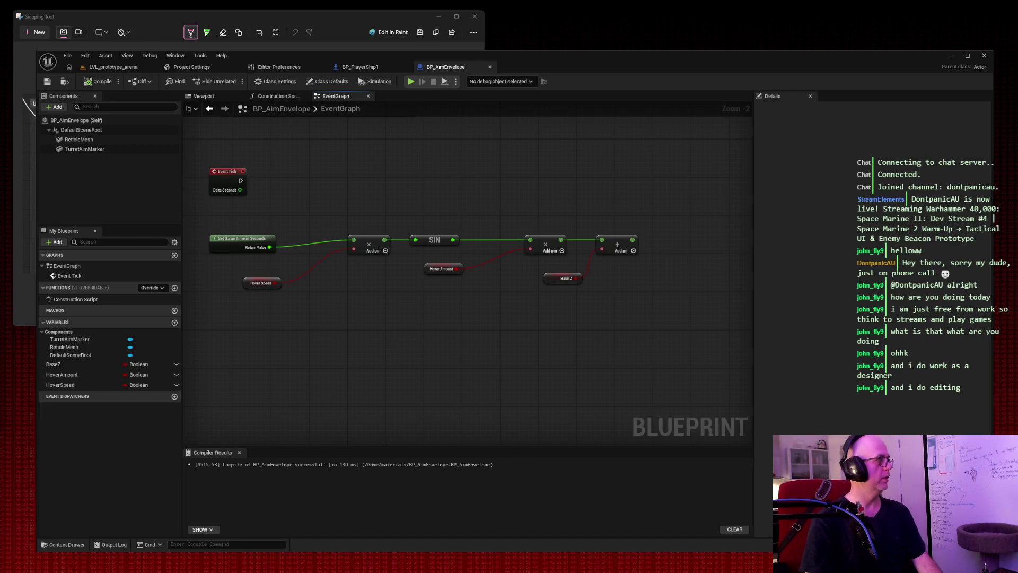
# Step: Change BaseZ, HoverAmount and HoverSpeed from Boolean to Float, confirming each type change
pyautogui.click(142, 365)
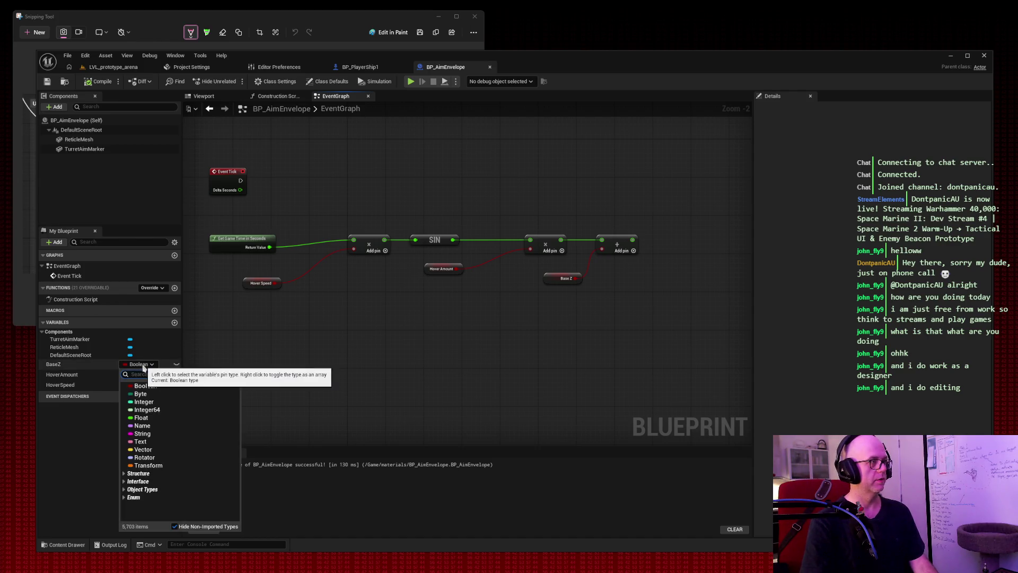
pyautogui.click(141, 389)
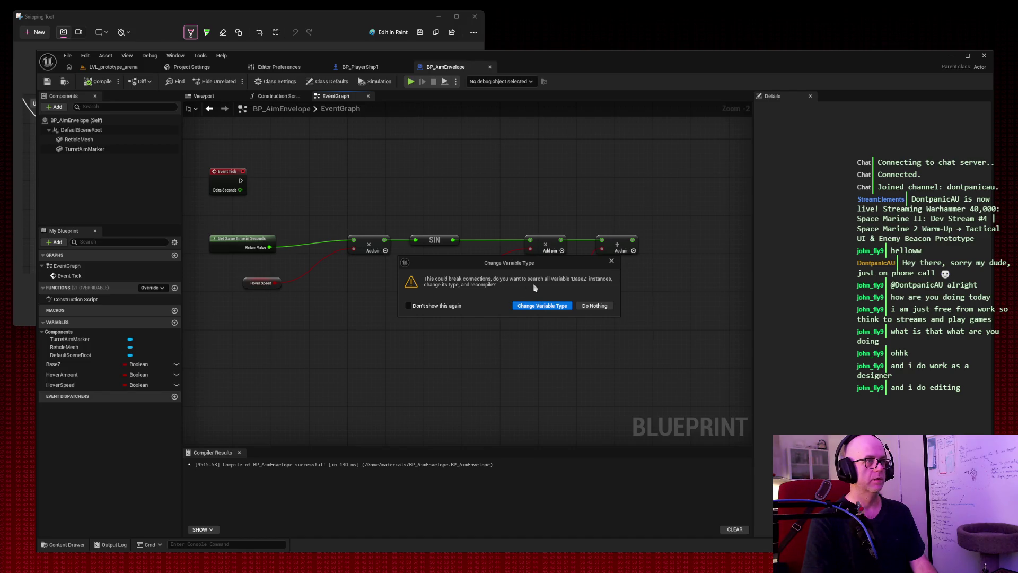
pyautogui.click(539, 306)
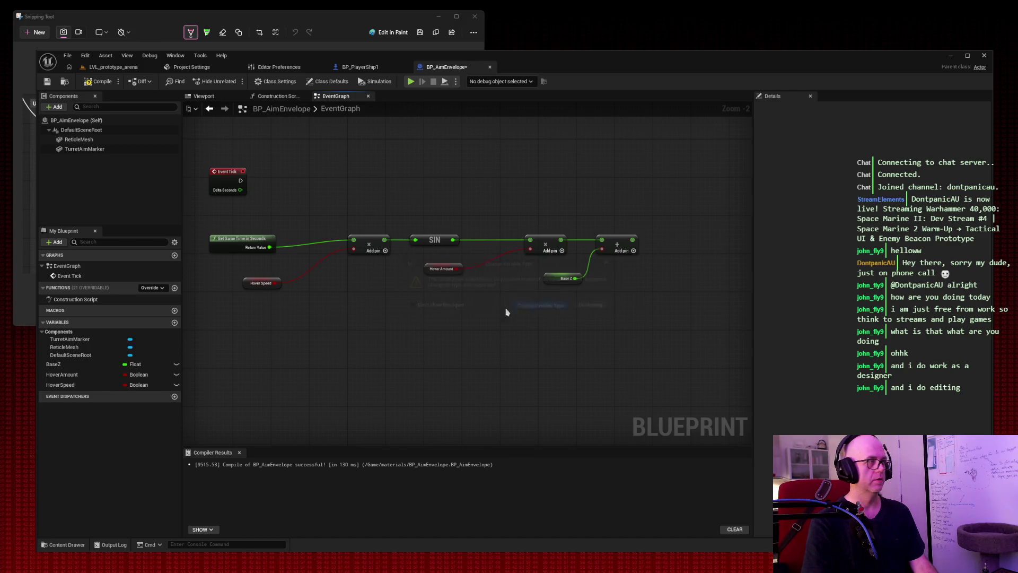
pyautogui.click(139, 375)
pyautogui.click(142, 428)
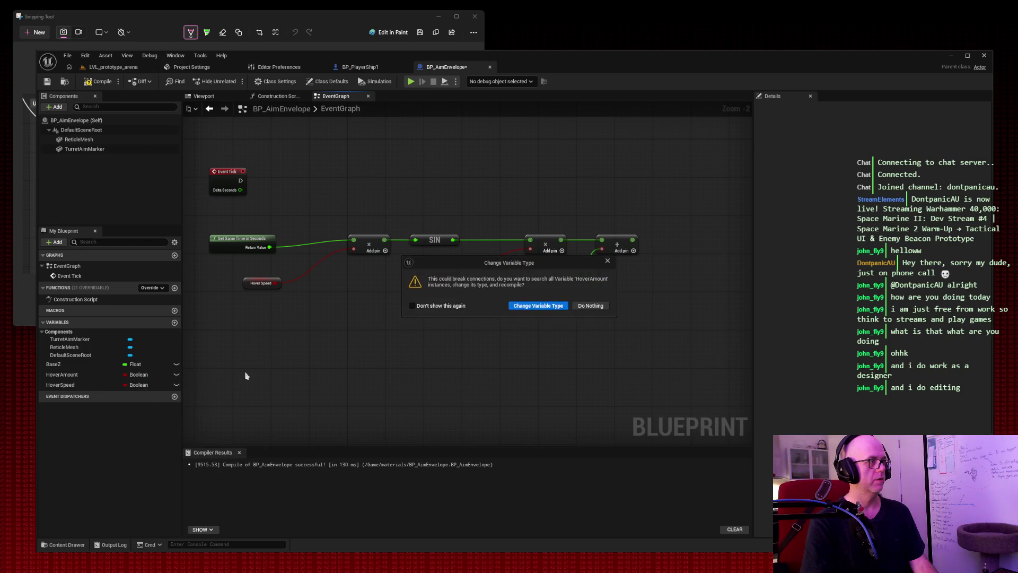
pyautogui.click(538, 306)
pyautogui.click(139, 384)
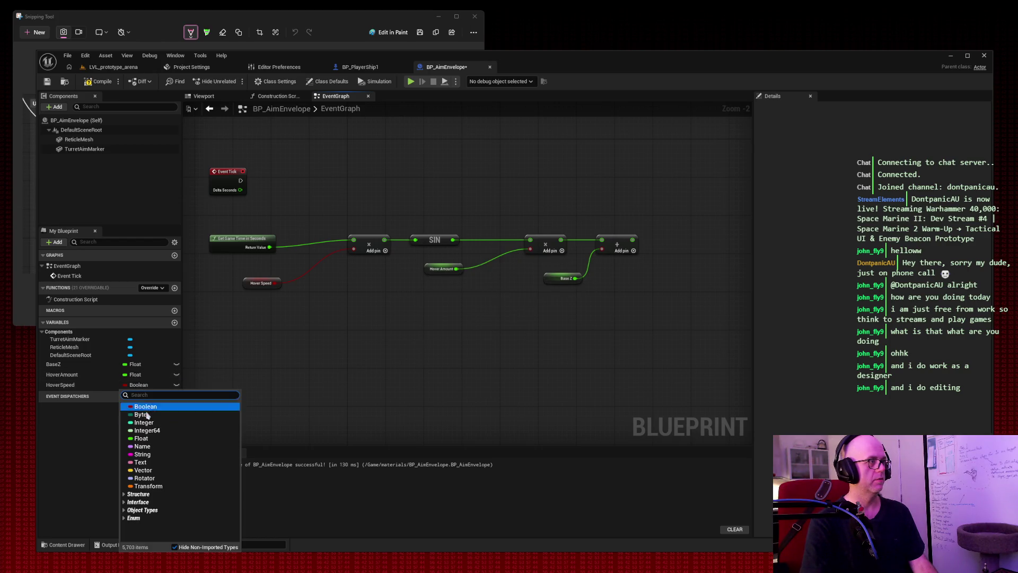
pyautogui.click(142, 438)
pyautogui.click(549, 307)
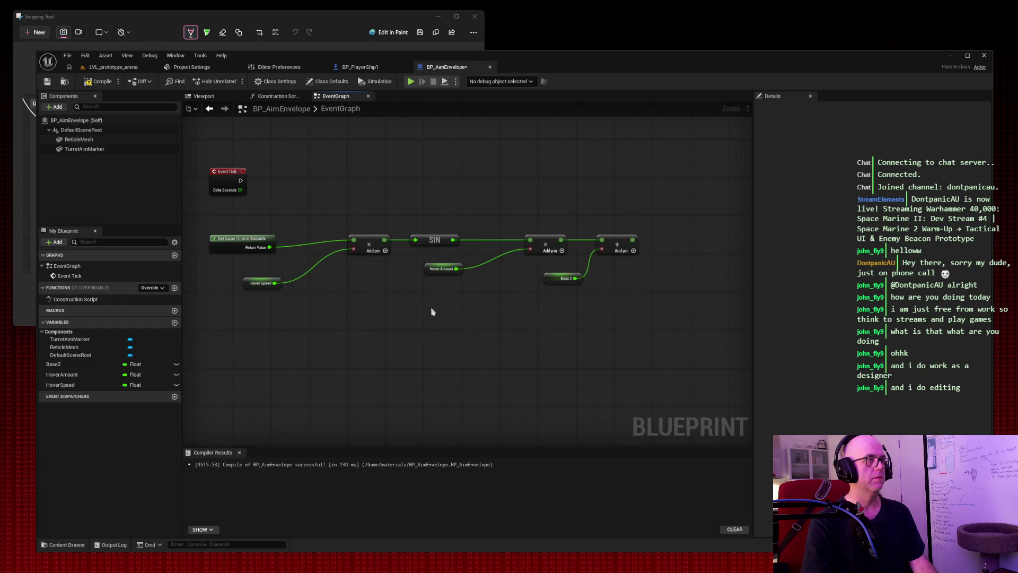
# Step: Reconnect Hover Speed and Hover Amount to the two multiply nodes and Base Z to the add node
pyautogui.keyDown('alt'); pyautogui.click(323, 260); pyautogui.keyUp('alt')
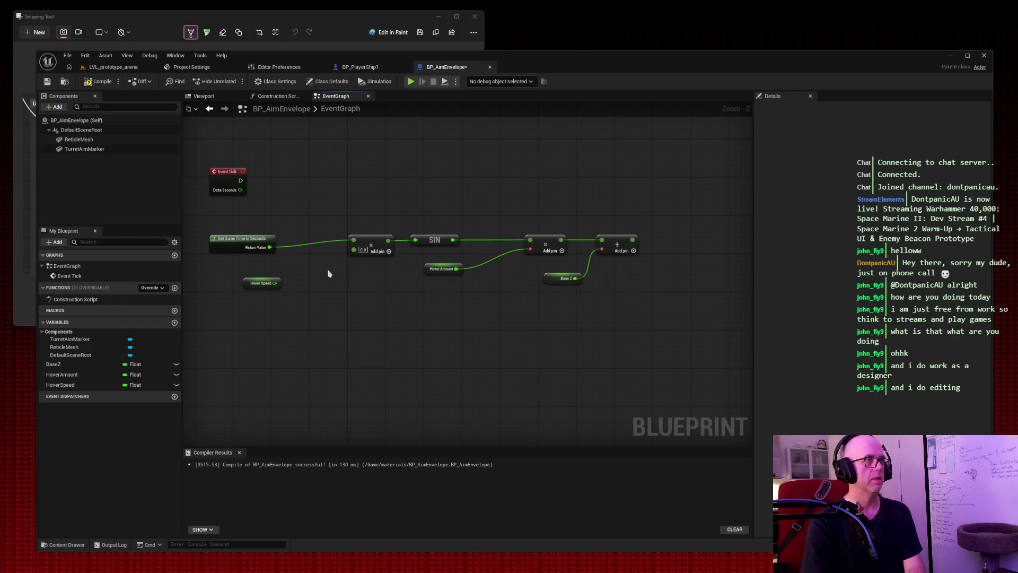
pyautogui.moveTo(274, 283)
pyautogui.mouseDown()
pyautogui.moveTo(352, 266)
pyautogui.moveTo(354, 249)
pyautogui.mouseUp()
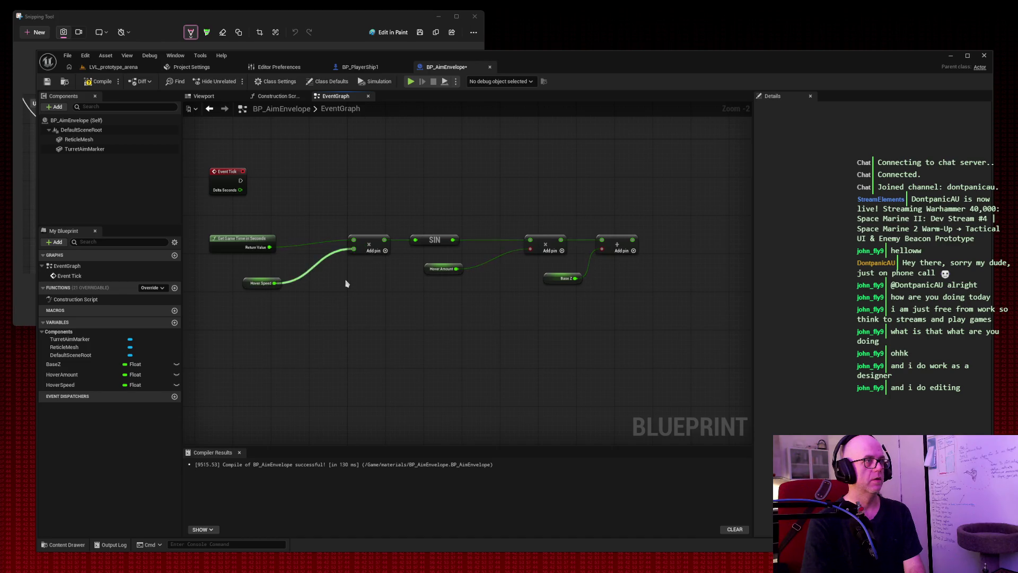
pyautogui.keyDown('alt'); pyautogui.click(513, 254); pyautogui.keyUp('alt')
pyautogui.moveTo(456, 269)
pyautogui.mouseDown()
pyautogui.moveTo(537, 254)
pyautogui.moveTo(531, 249)
pyautogui.mouseUp()
pyautogui.keyDown('alt'); pyautogui.click(591, 264); pyautogui.keyUp('alt')
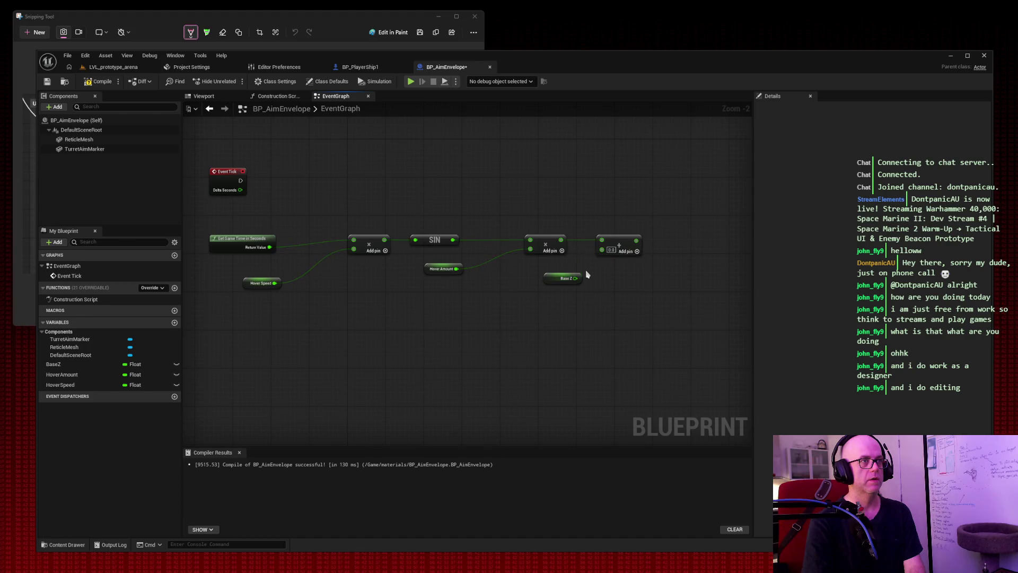
pyautogui.moveTo(575, 278); pyautogui.dragTo(601, 249)
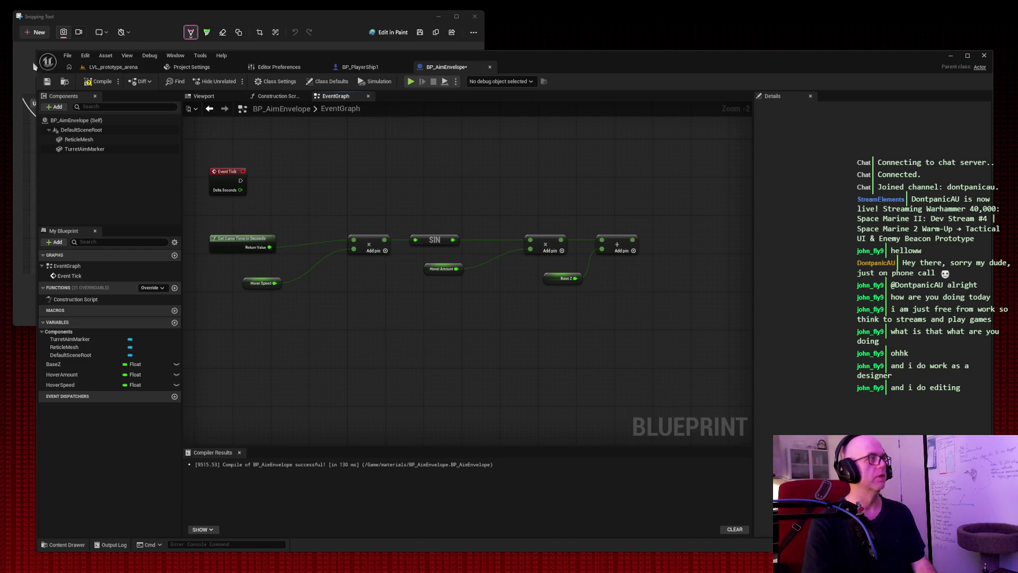
# Step: Recompile and save the float-based blueprint, then search all actions for 'set relative location'
pyautogui.click(98, 81)
pyautogui.click(48, 82)
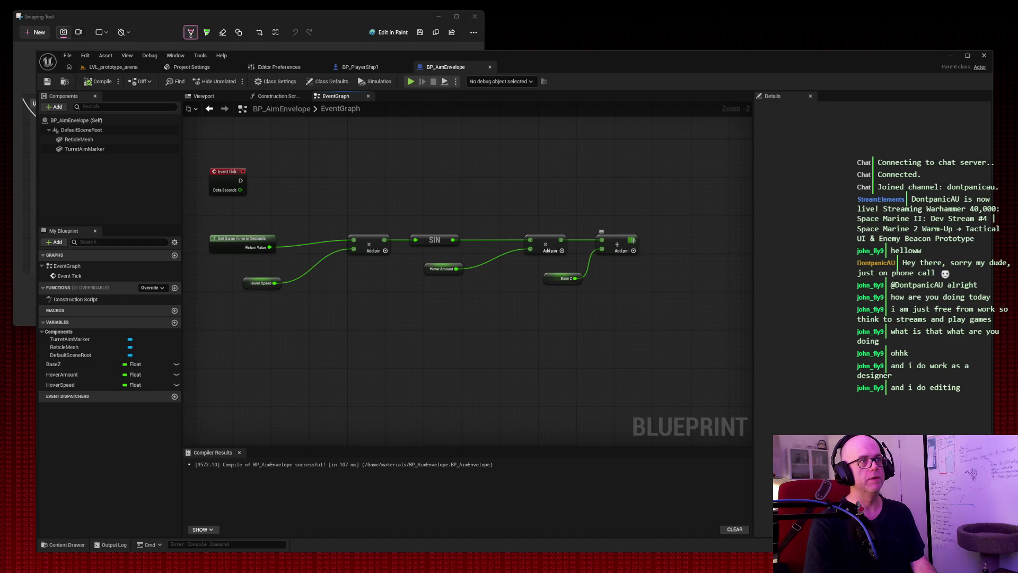
pyautogui.moveTo(633, 241); pyautogui.dragTo(681, 237)
pyautogui.write('se')
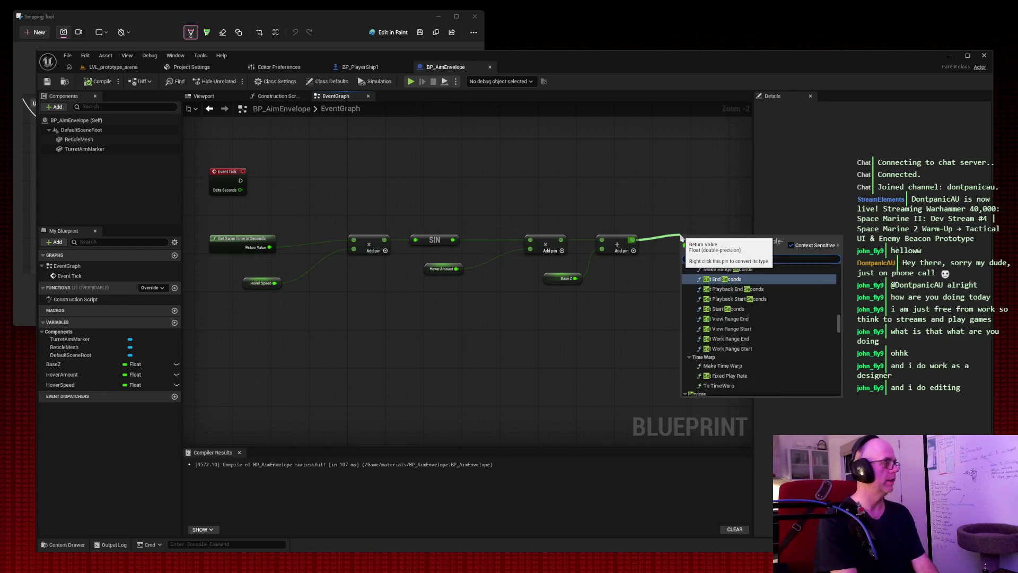
pyautogui.write('t relative')
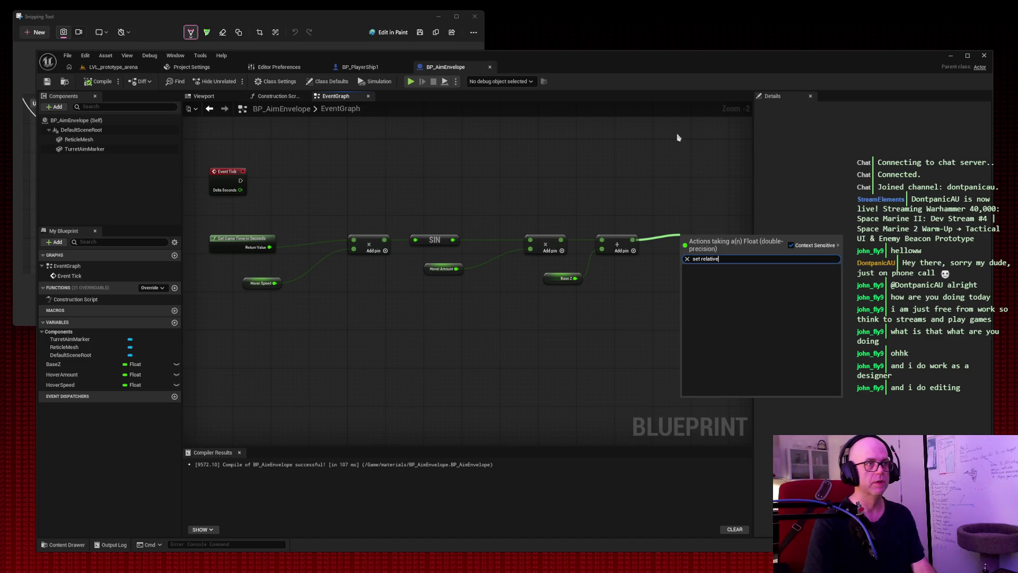
pyautogui.hotkey('ctrl', 'a')
pyautogui.write('relative')
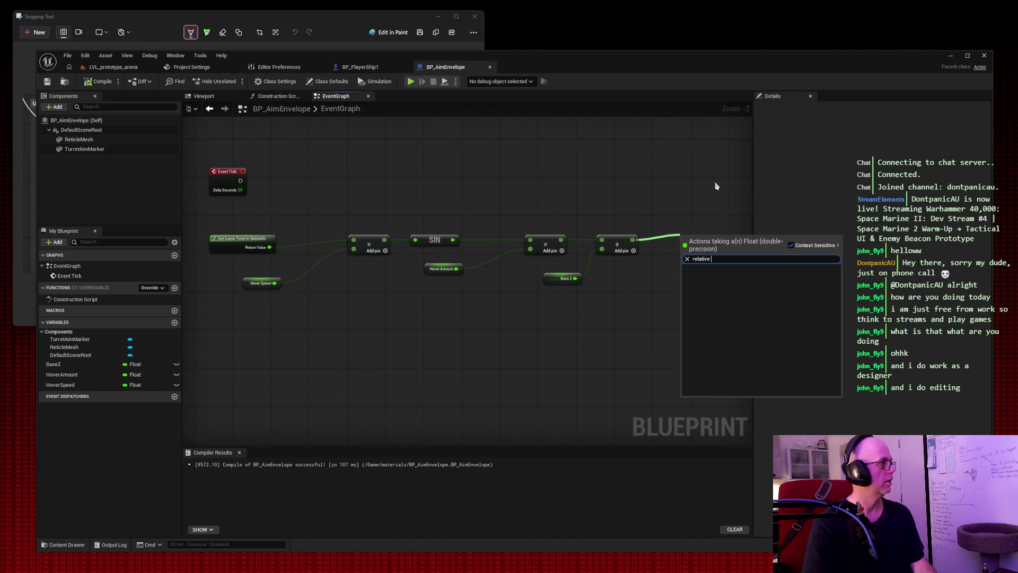
pyautogui.press('Escape')
pyautogui.rightClick(715, 186)
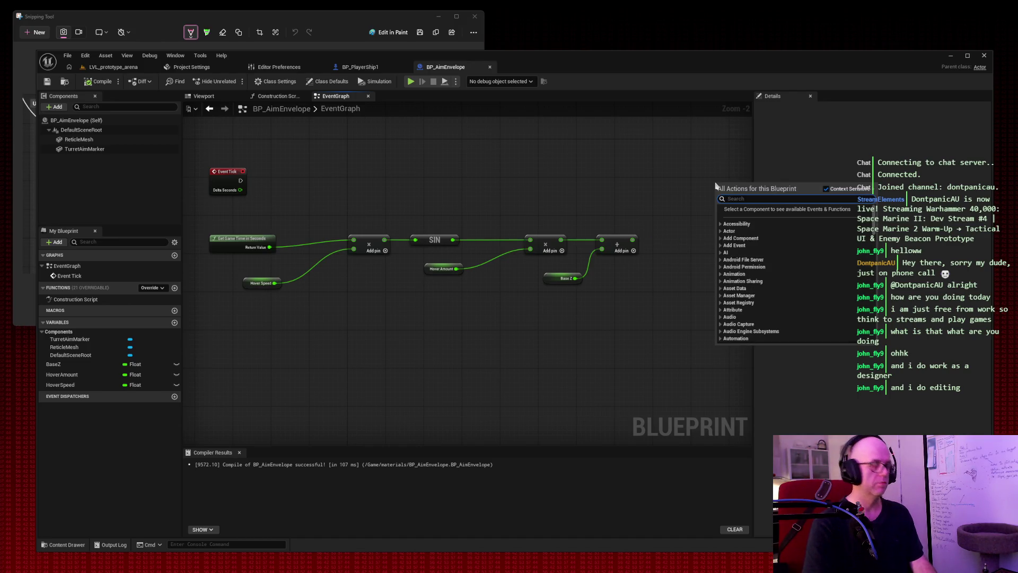
pyautogui.write('set relat')
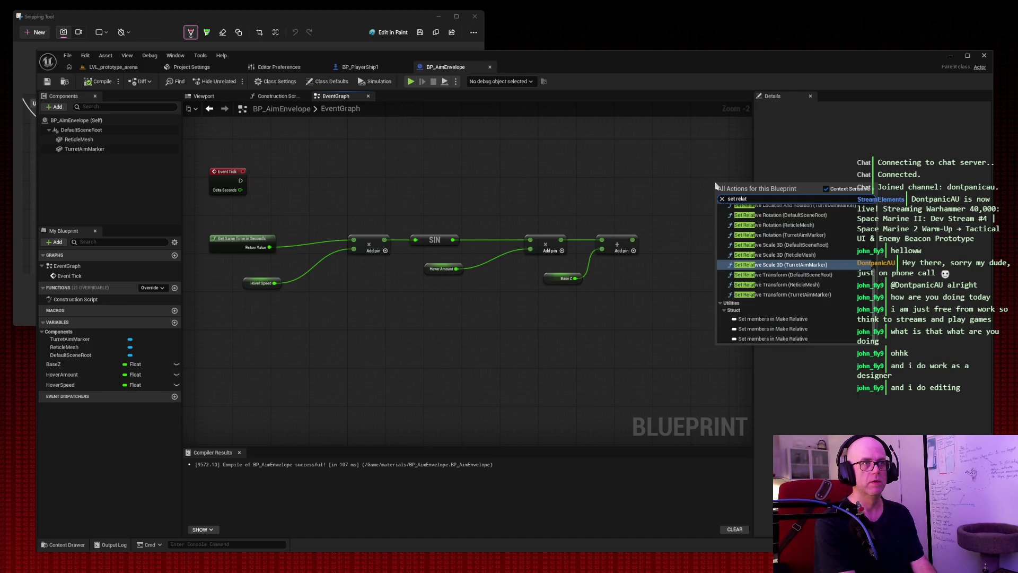
pyautogui.write('ive location')
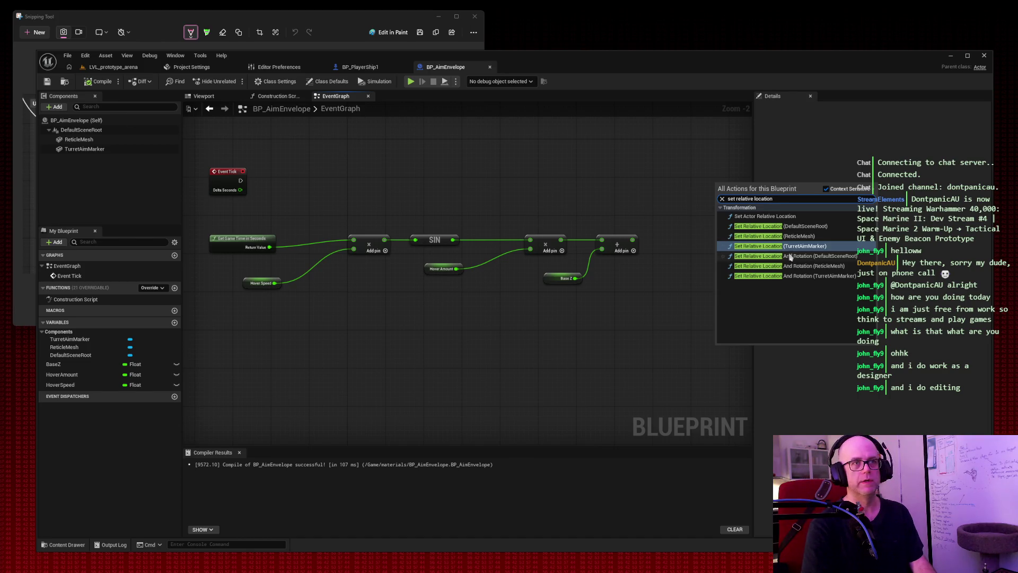
# Step: Add a Set Relative Location node for ReticleMesh and arrange it beside the math chain
pyautogui.click(775, 236)
pyautogui.moveTo(690, 136); pyautogui.dragTo(591, 138)
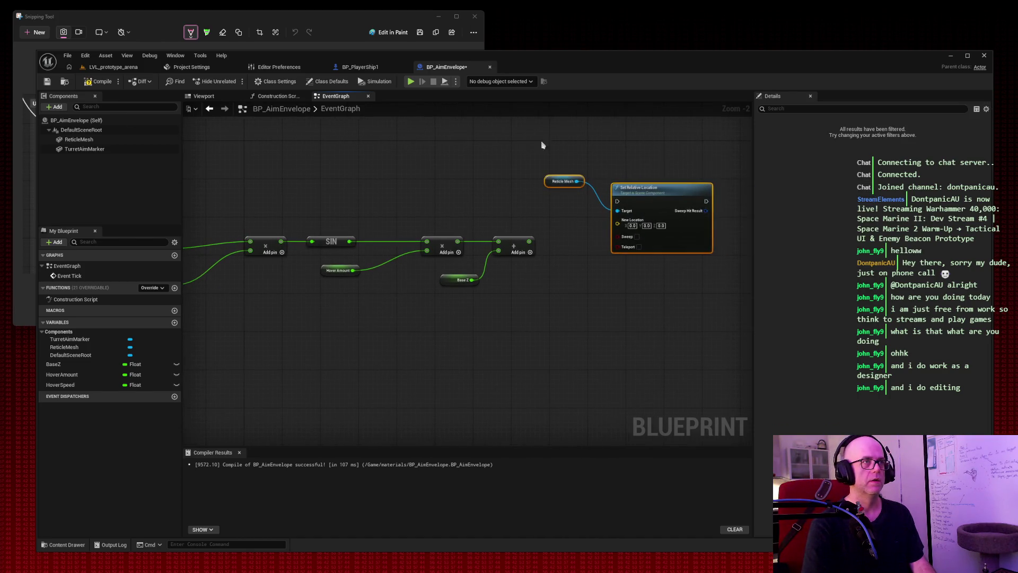
pyautogui.moveTo(656, 202)
pyautogui.mouseDown()
pyautogui.moveTo(426, 159)
pyautogui.moveTo(574, 164)
pyautogui.moveTo(630, 214)
pyautogui.moveTo(617, 221)
pyautogui.mouseUp()
pyautogui.moveTo(365, 143); pyautogui.dragTo(476, 153)
pyautogui.moveTo(339, 206)
pyautogui.mouseDown()
pyautogui.moveTo(455, 255)
pyautogui.moveTo(644, 294)
pyautogui.mouseUp()
pyautogui.moveTo(371, 251); pyautogui.dragTo(317, 252)
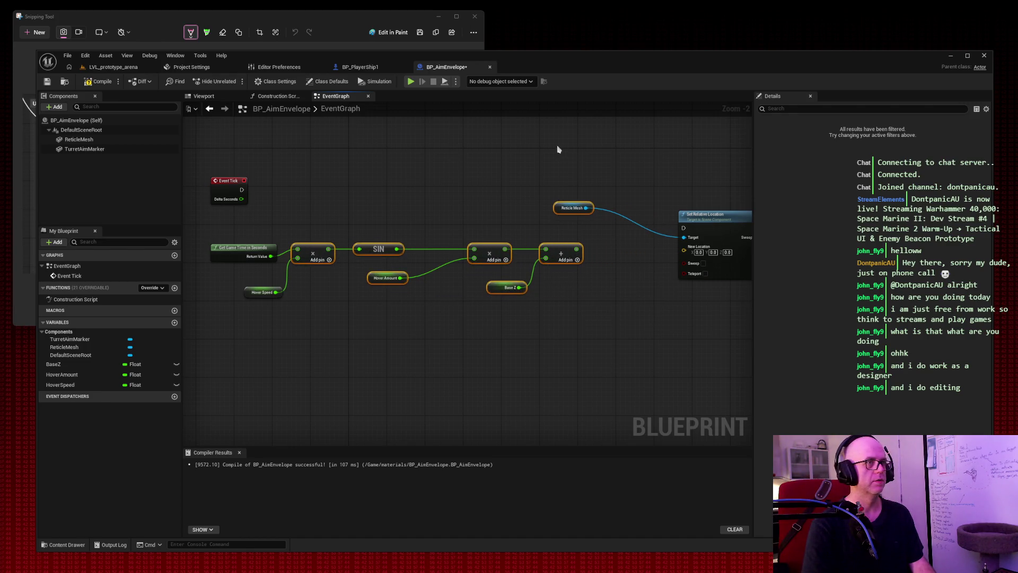
pyautogui.moveTo(710, 227); pyautogui.dragTo(658, 240)
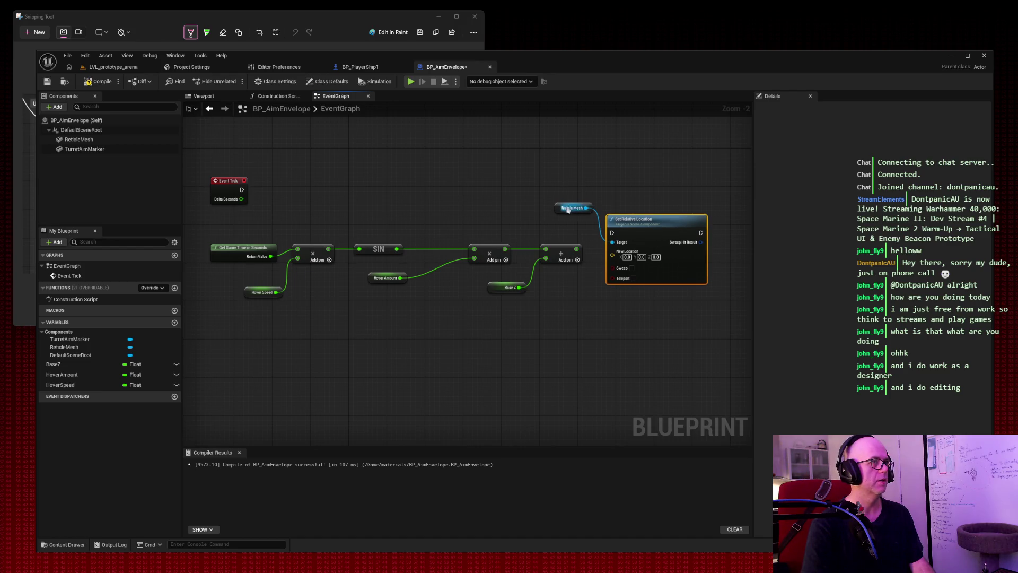
pyautogui.moveTo(568, 209)
pyautogui.mouseDown()
pyautogui.moveTo(533, 208)
pyautogui.moveTo(553, 309)
pyautogui.mouseUp()
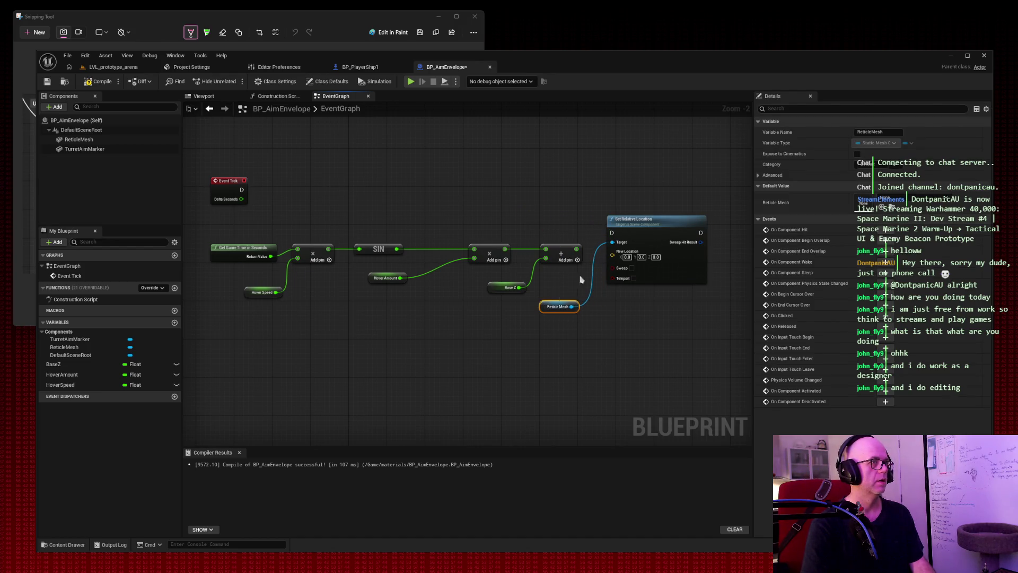
pyautogui.moveTo(653, 241); pyautogui.dragTo(661, 263)
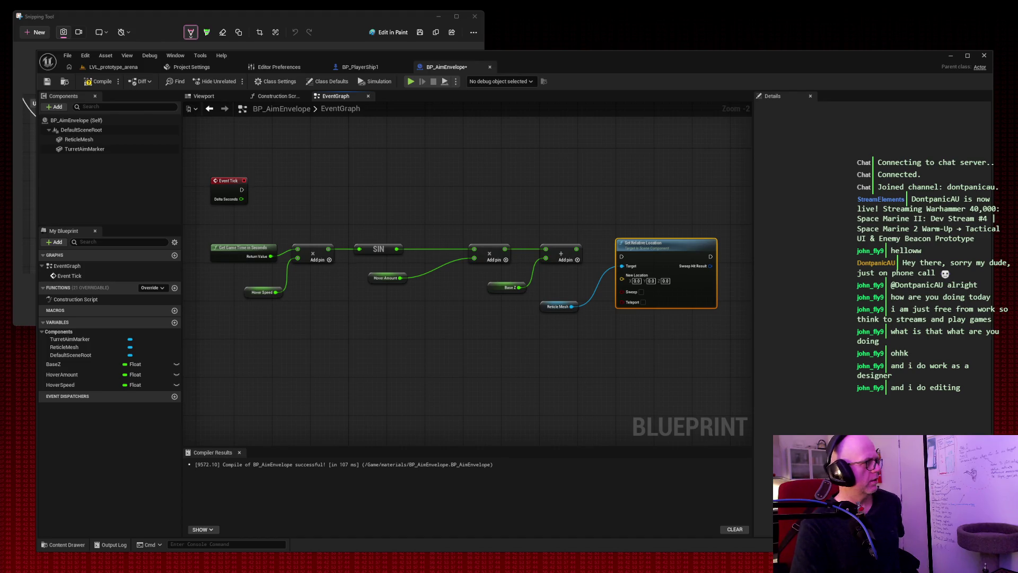
pyautogui.moveTo(672, 169)
pyautogui.mouseDown()
pyautogui.moveTo(602, 121)
pyautogui.moveTo(581, 129)
pyautogui.mouseUp()
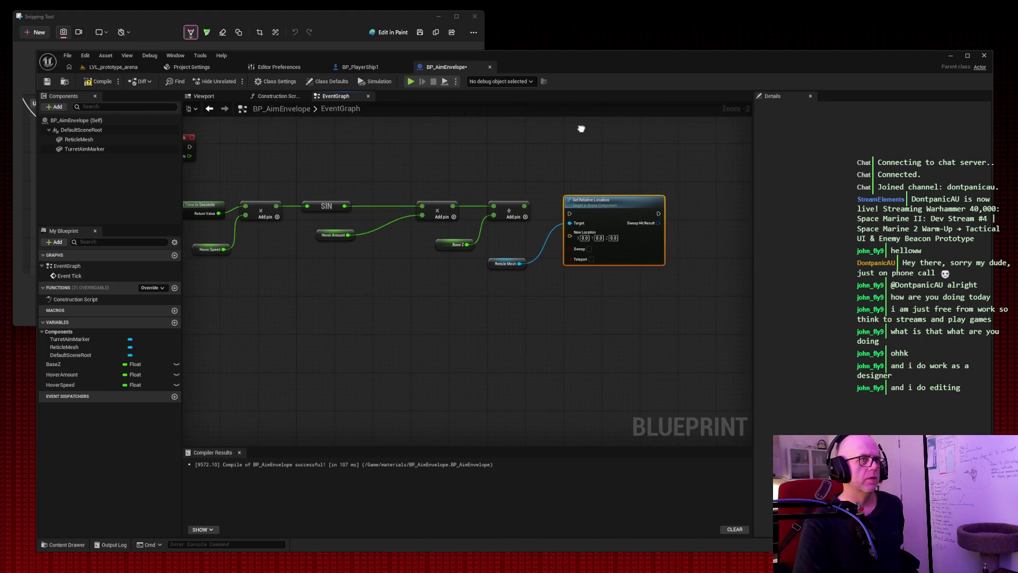
# Step: Add a Set Relative Location node from the sum wire and move it right
pyautogui.moveTo(524, 206); pyautogui.dragTo(566, 210)
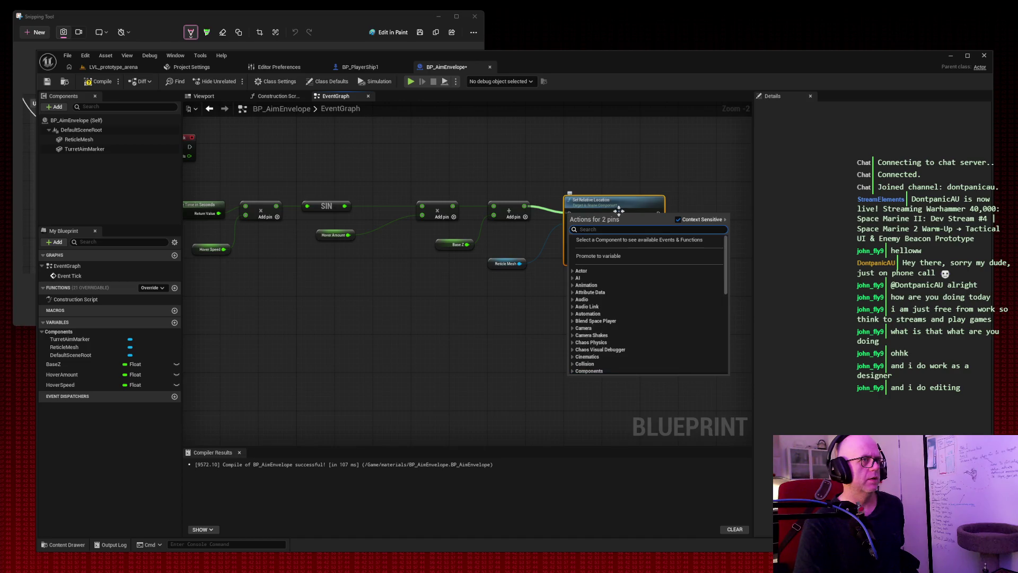
pyautogui.rightClick(607, 163)
pyautogui.click(539, 157)
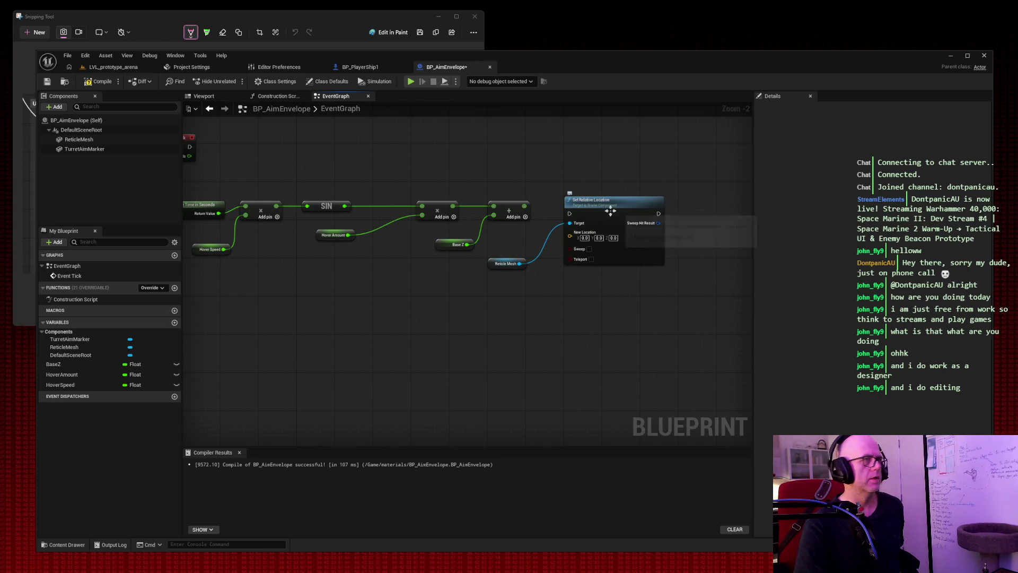
pyautogui.moveTo(610, 212); pyautogui.dragTo(720, 211)
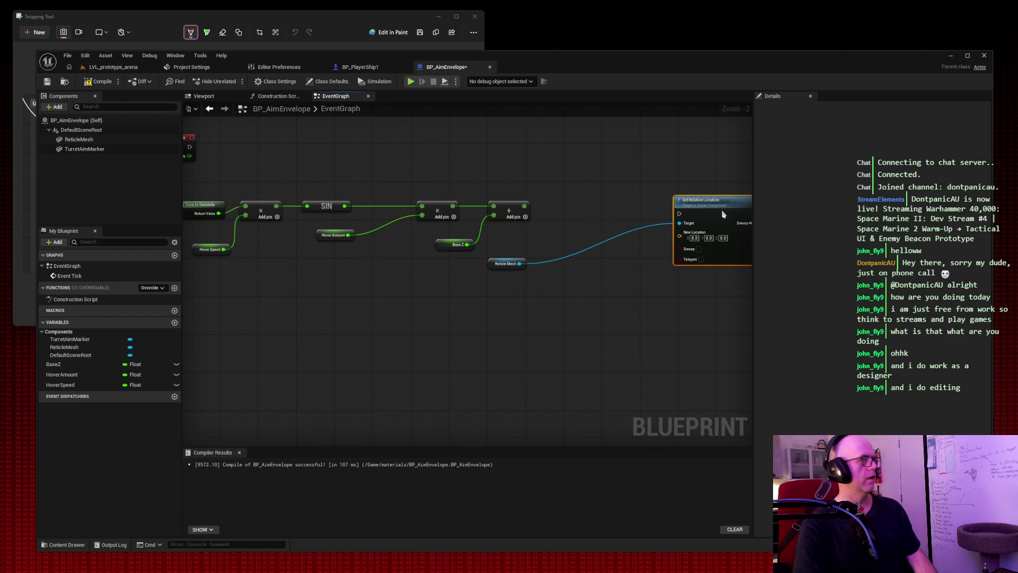
# Step: Frame the graph and move Event Tick and the hover math nodes up-left
pyautogui.press('Home')
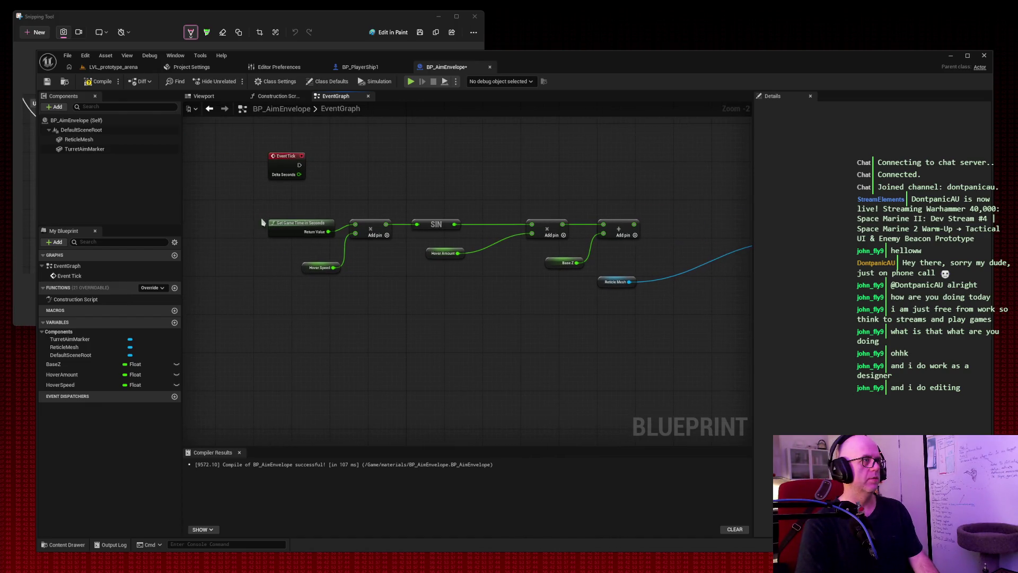
pyautogui.moveTo(254, 141)
pyautogui.mouseDown()
pyautogui.moveTo(467, 250)
pyautogui.moveTo(611, 265)
pyautogui.mouseUp()
pyautogui.moveTo(280, 158); pyautogui.dragTo(208, 124)
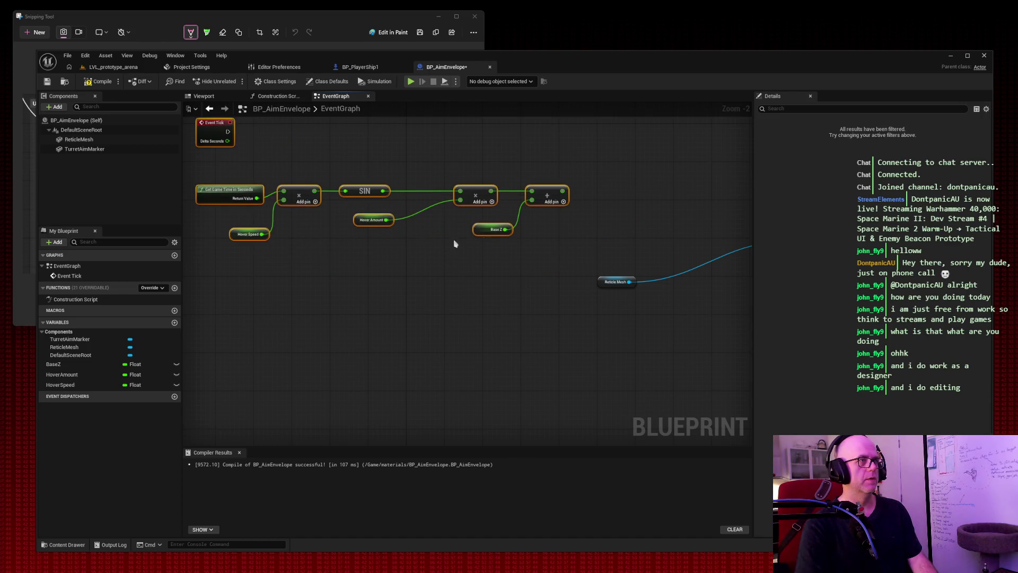
# Step: Add a Make Vector node off the final Add output
pyautogui.click(561, 196)
pyautogui.moveTo(562, 191); pyautogui.dragTo(601, 192)
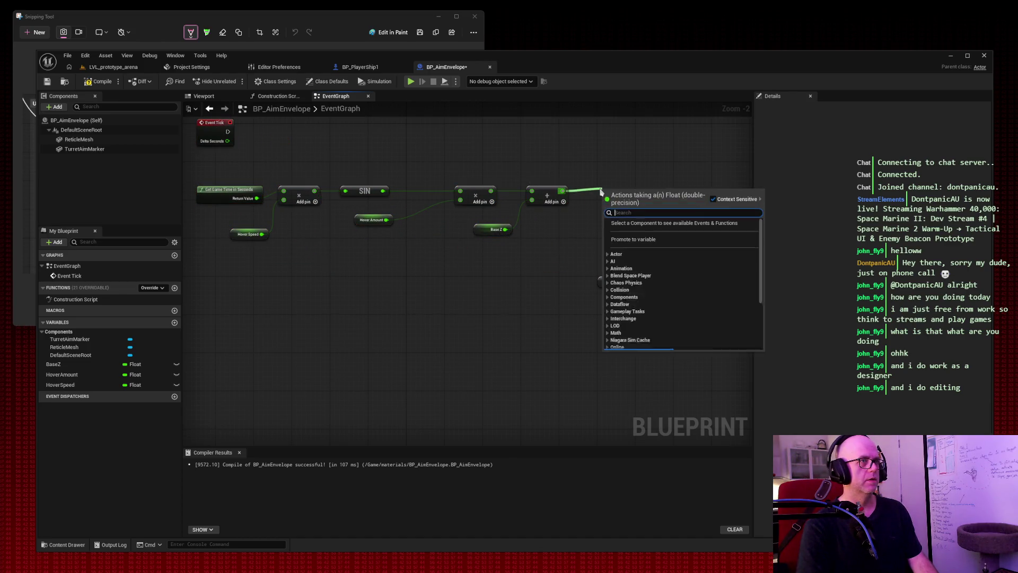
pyautogui.write('make vector')
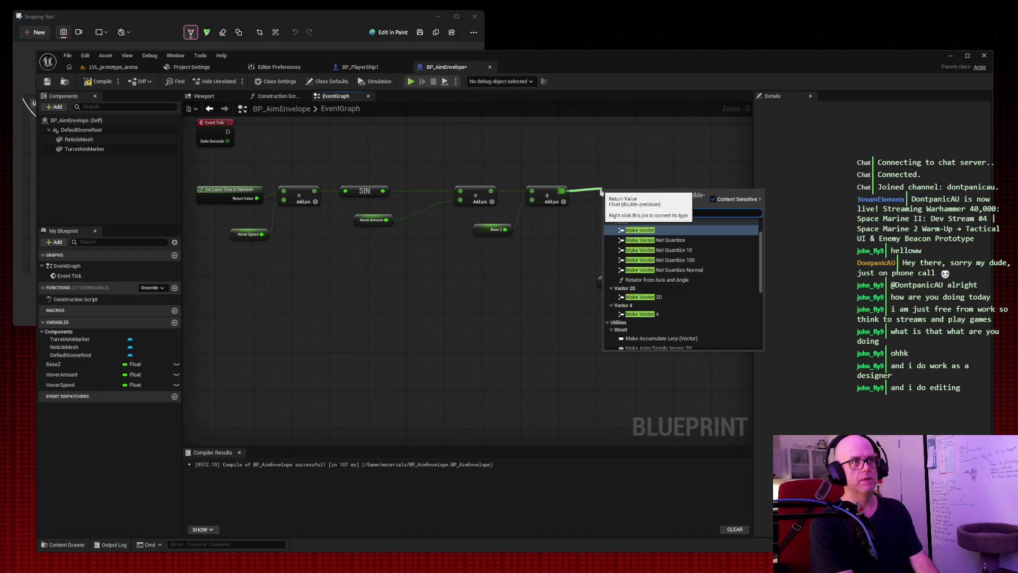
pyautogui.press('Return')
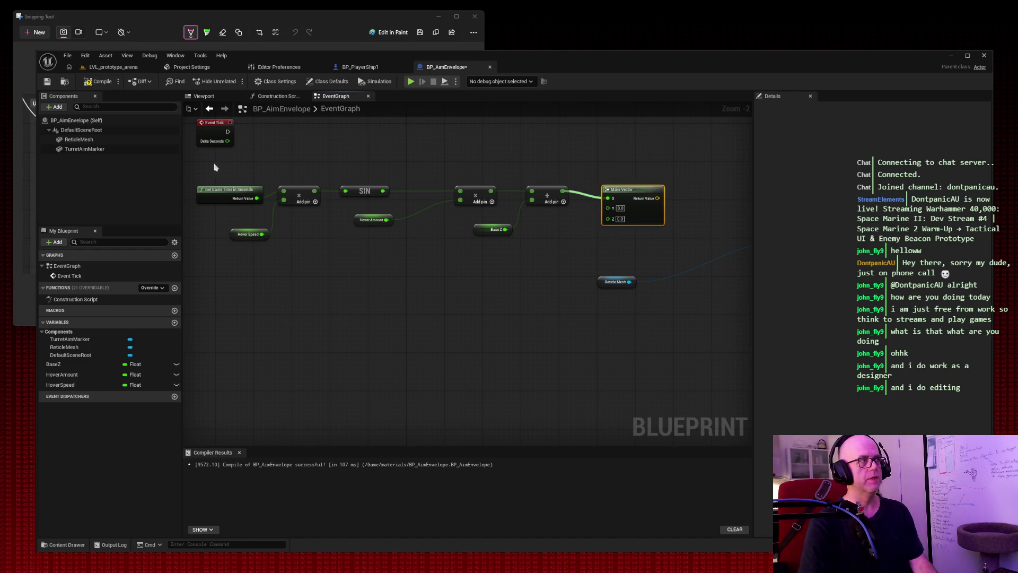
# Step: Move the hover sum from Make Vector's X input to its Z input
pyautogui.moveTo(211, 165); pyautogui.dragTo(566, 246)
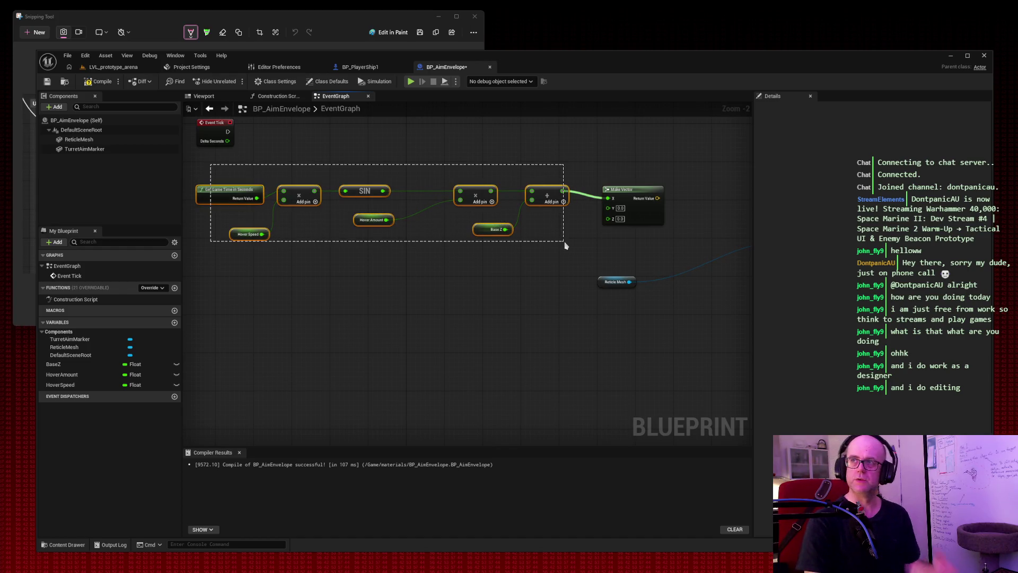
pyautogui.click(673, 148)
pyautogui.moveTo(673, 148); pyautogui.dragTo(541, 154)
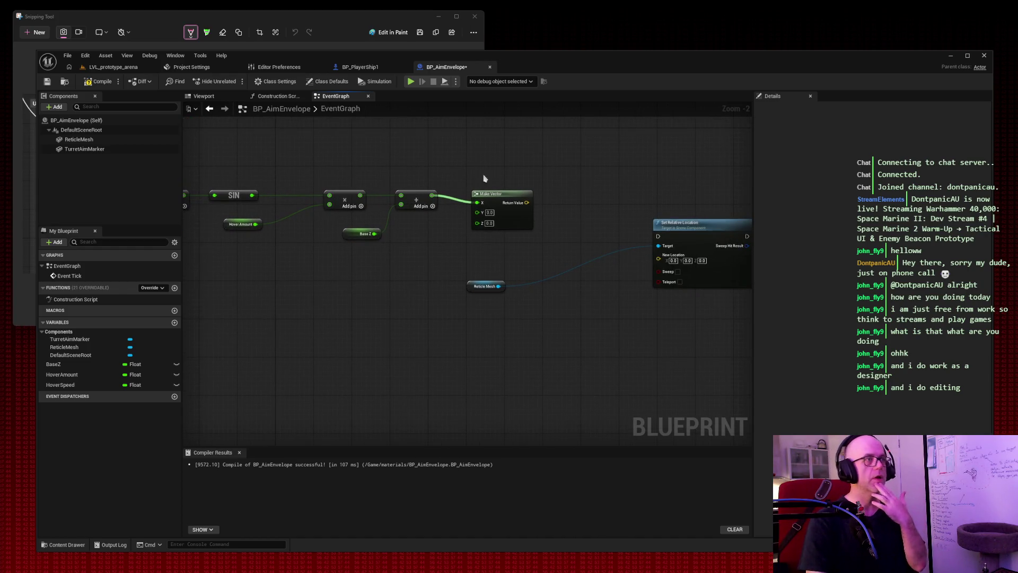
pyautogui.moveTo(504, 193); pyautogui.dragTo(498, 184)
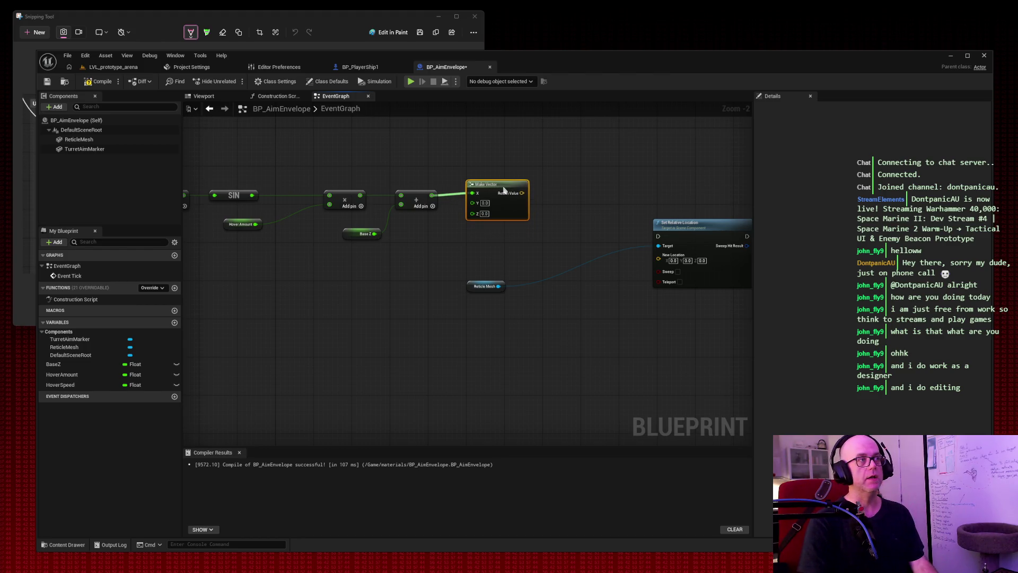
pyautogui.click(542, 201)
pyautogui.moveTo(432, 195); pyautogui.dragTo(660, 240)
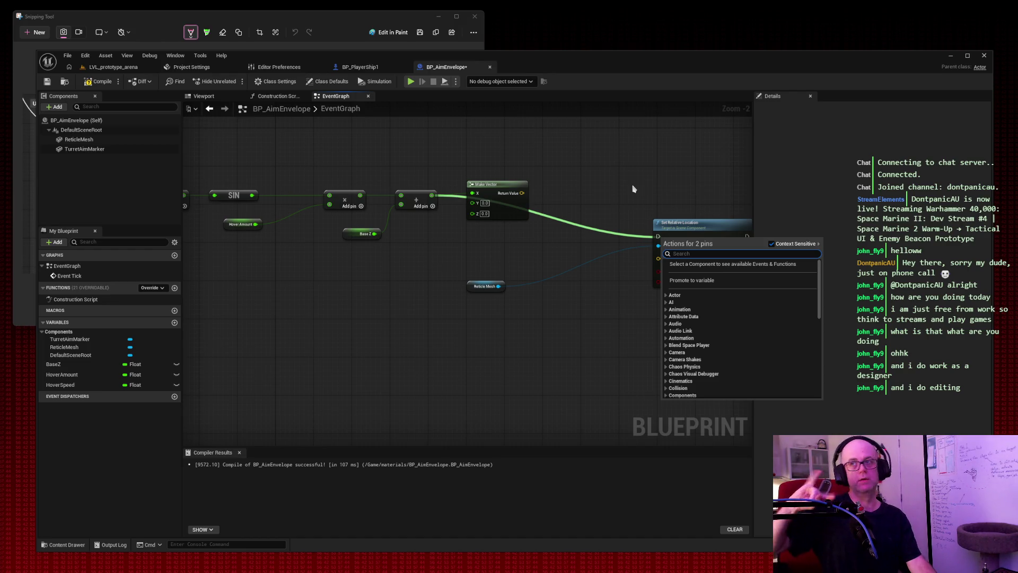
pyautogui.click(578, 158)
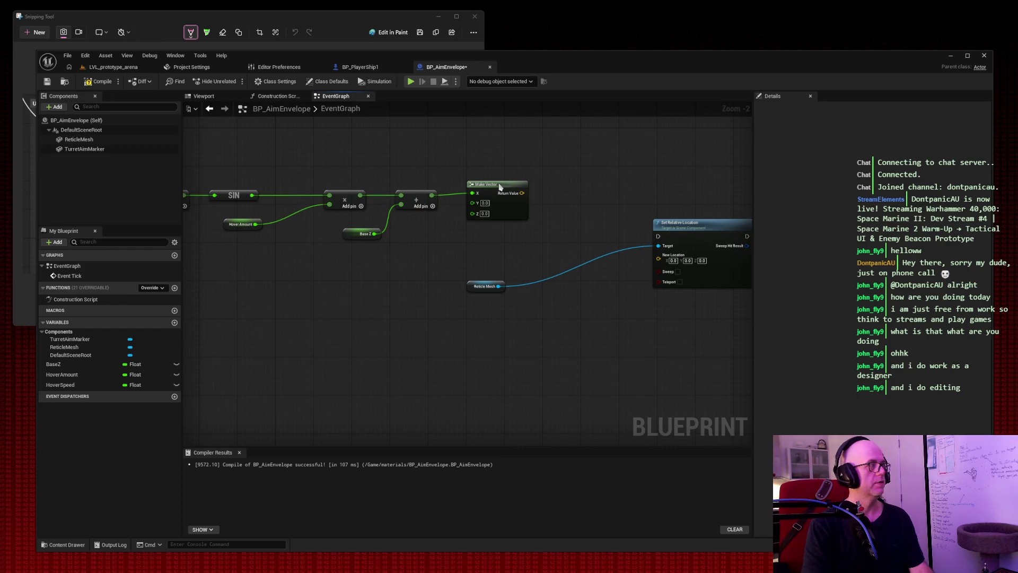
pyautogui.moveTo(499, 189); pyautogui.dragTo(508, 190)
pyautogui.keyDown('alt'); pyautogui.click(481, 194); pyautogui.keyUp('alt')
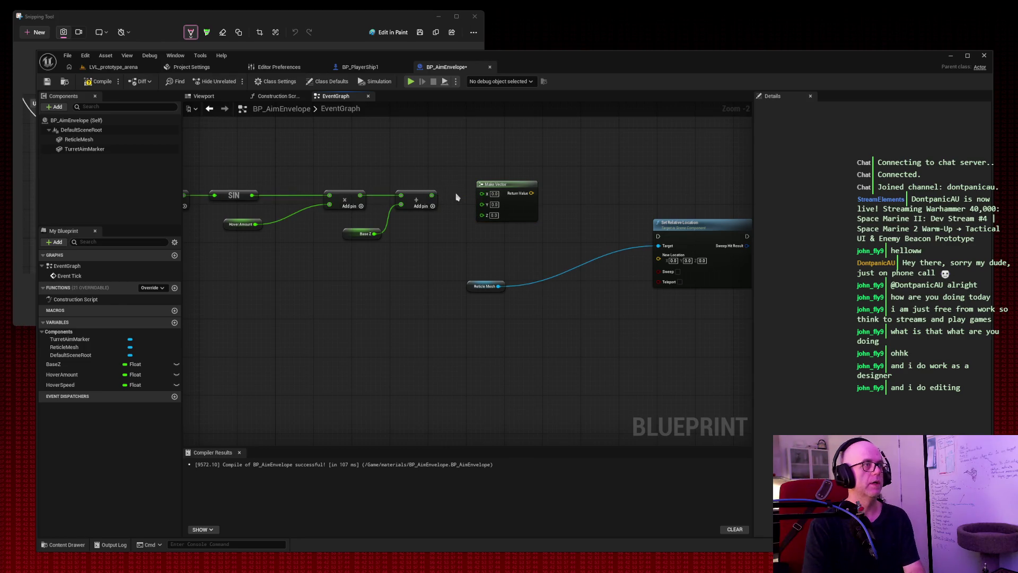
pyautogui.moveTo(432, 195)
pyautogui.mouseDown()
pyautogui.moveTo(483, 215)
pyautogui.moveTo(502, 170)
pyautogui.mouseUp()
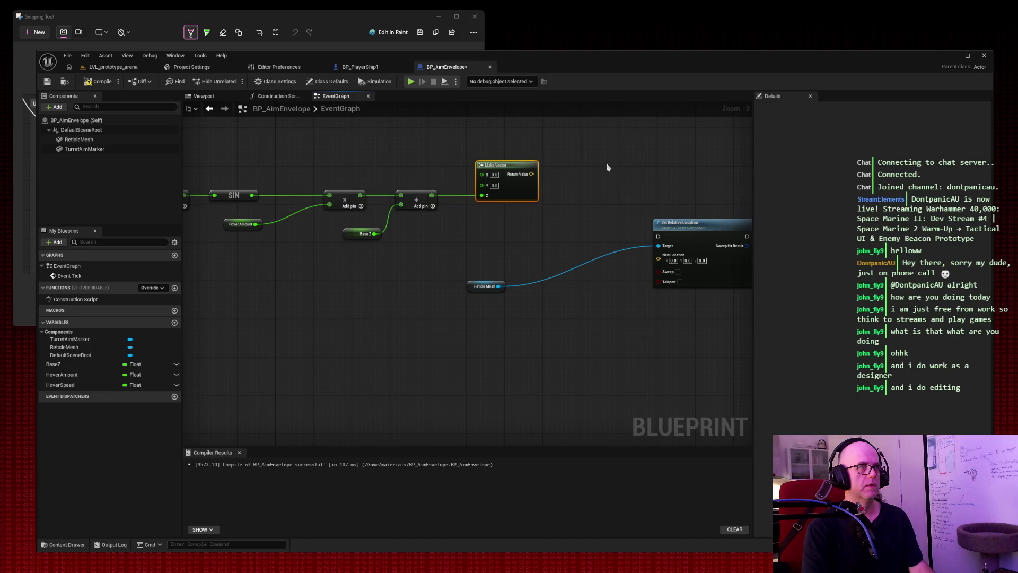
# Step: Move Reticle Mesh above the math chain with Set Relative Location beside it
pyautogui.moveTo(600, 166)
pyautogui.mouseDown()
pyautogui.moveTo(739, 213)
pyautogui.moveTo(672, 197)
pyautogui.mouseUp()
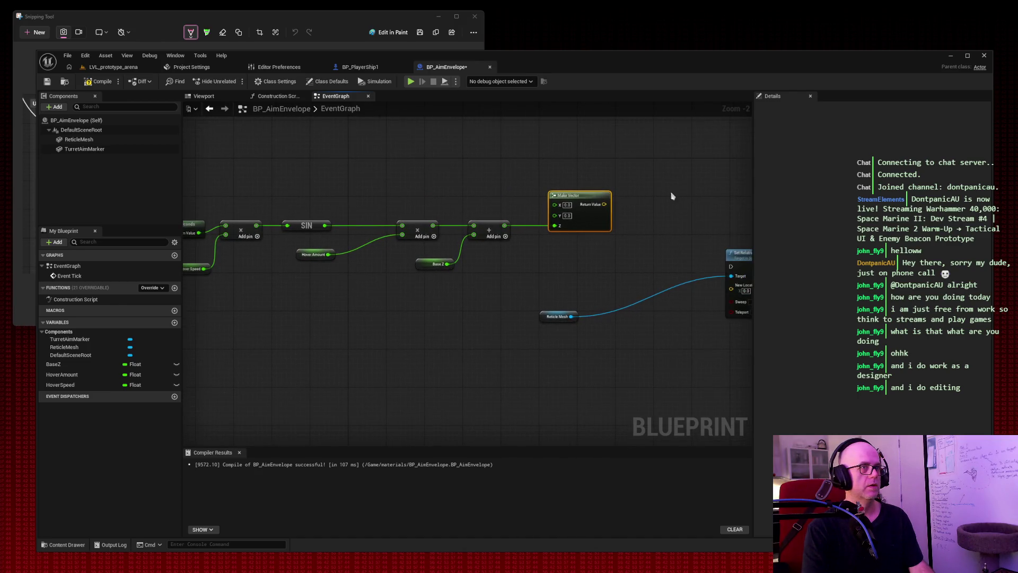
pyautogui.click(557, 316)
pyautogui.moveTo(557, 316)
pyautogui.mouseDown()
pyautogui.moveTo(252, 189)
pyautogui.moveTo(253, 201)
pyautogui.mouseUp()
pyautogui.moveTo(736, 255)
pyautogui.mouseDown()
pyautogui.moveTo(307, 137)
pyautogui.moveTo(313, 144)
pyautogui.mouseUp()
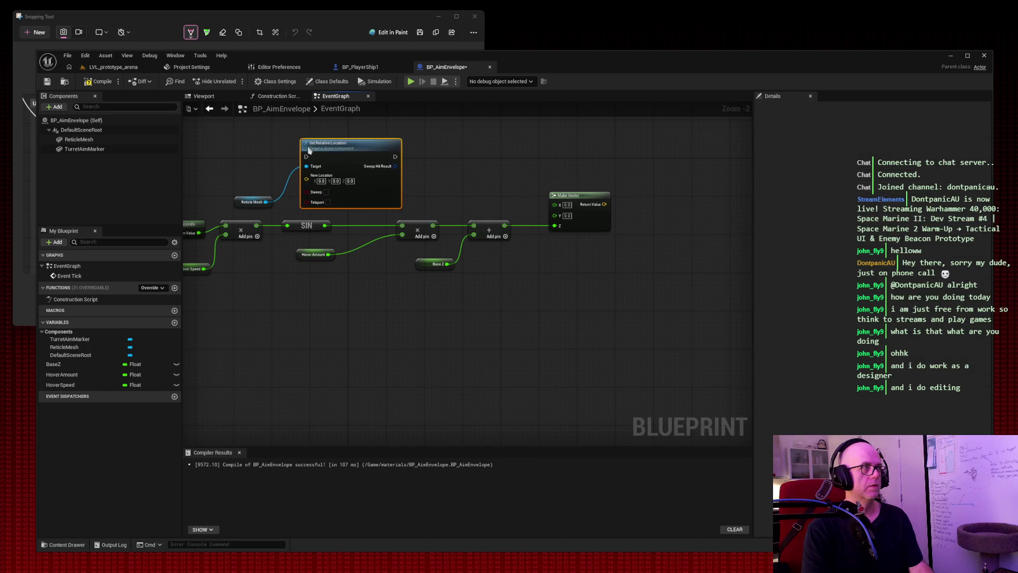
pyautogui.moveTo(464, 149)
pyautogui.mouseDown()
pyautogui.moveTo(666, 165)
pyautogui.moveTo(553, 175)
pyautogui.mouseUp()
# Step: Wire Event Tick to Set Relative Location and Make Vector's result into New Location
pyautogui.moveTo(302, 182); pyautogui.dragTo(441, 173)
pyautogui.press('Escape')
pyautogui.moveTo(302, 182); pyautogui.dragTo(439, 173)
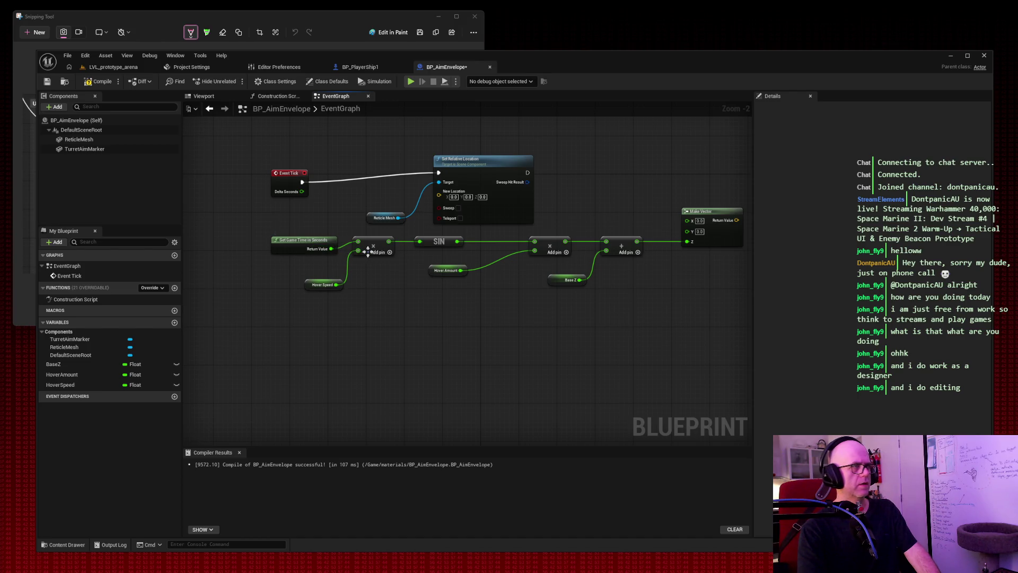
pyautogui.moveTo(587, 291); pyautogui.dragTo(552, 304)
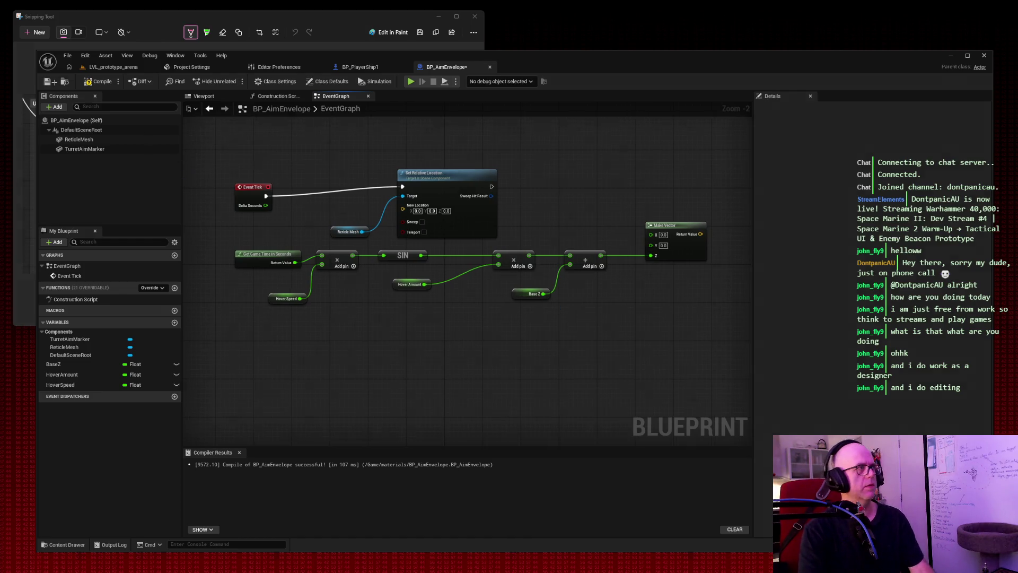
pyautogui.click(36, 31)
pyautogui.press('Escape')
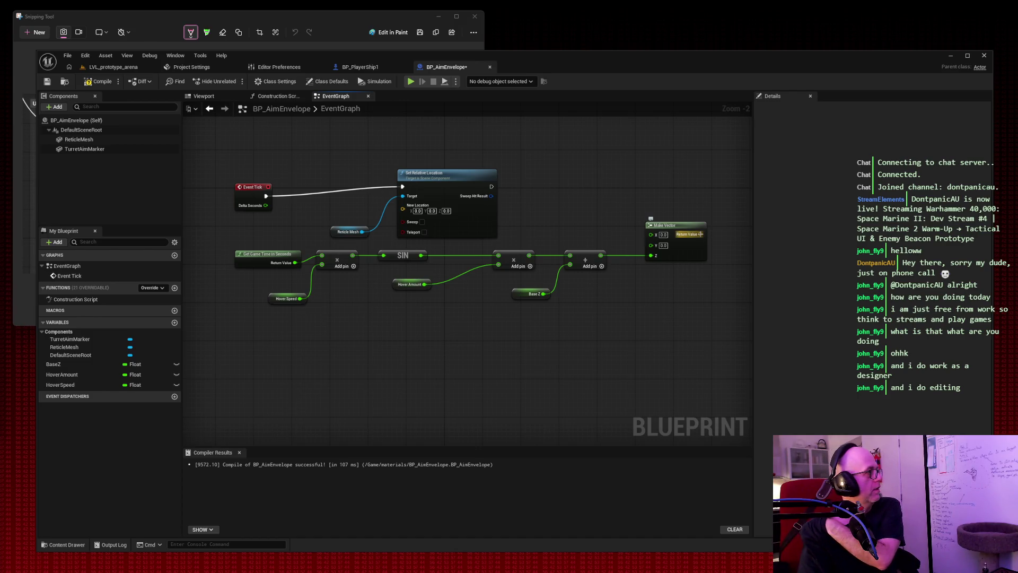
pyautogui.moveTo(700, 234)
pyautogui.mouseDown()
pyautogui.moveTo(455, 227)
pyautogui.moveTo(404, 206)
pyautogui.mouseUp()
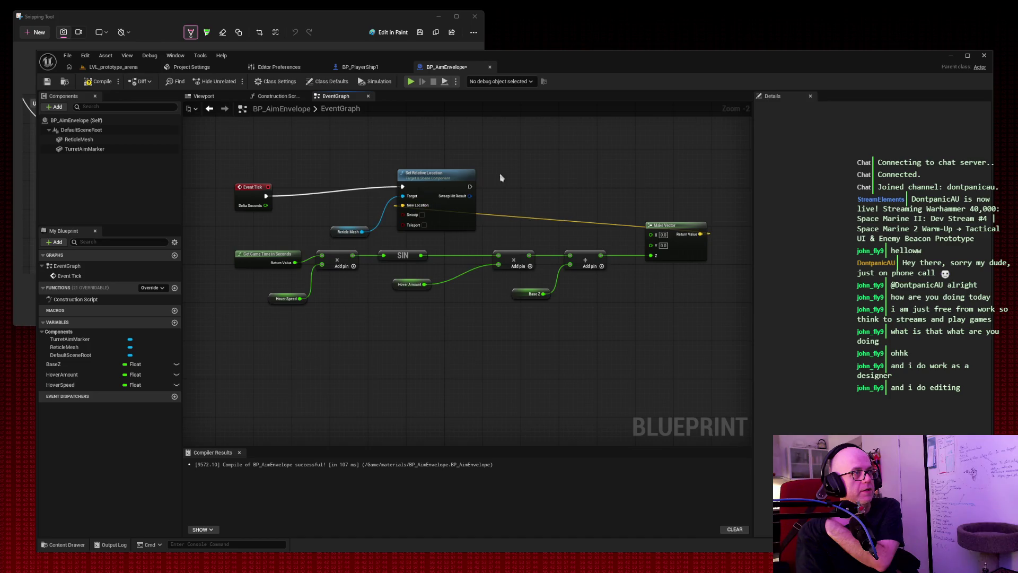
pyautogui.moveTo(441, 176)
pyautogui.mouseDown()
pyautogui.moveTo(571, 170)
pyautogui.moveTo(671, 147)
pyautogui.mouseUp()
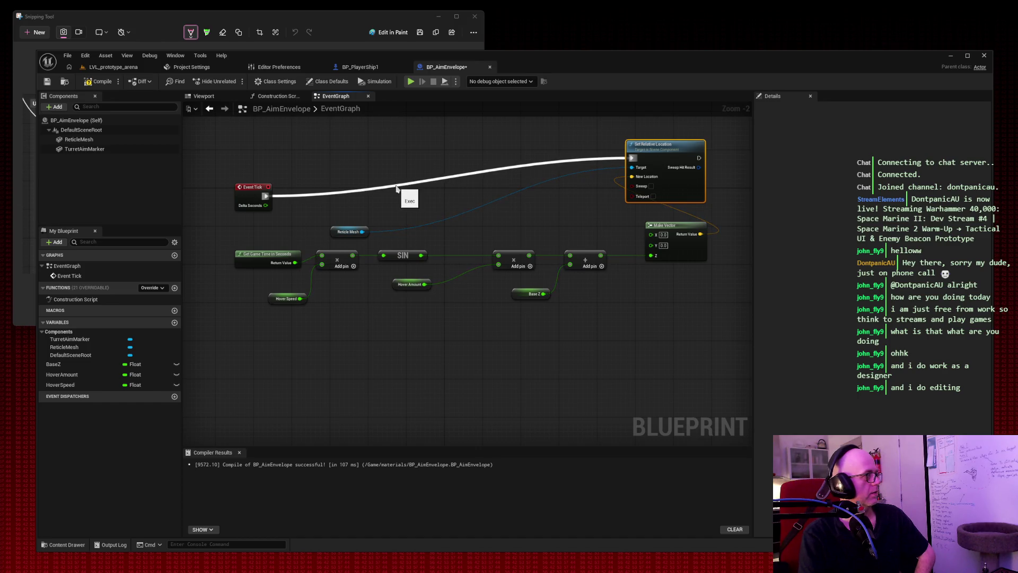
# Step: Place Event Tick, Reticle Mesh and Set Relative Location along the top, Get Game Time and multiply below
pyautogui.moveTo(461, 129)
pyautogui.mouseDown()
pyautogui.moveTo(385, 137)
pyautogui.moveTo(456, 143)
pyautogui.mouseUp()
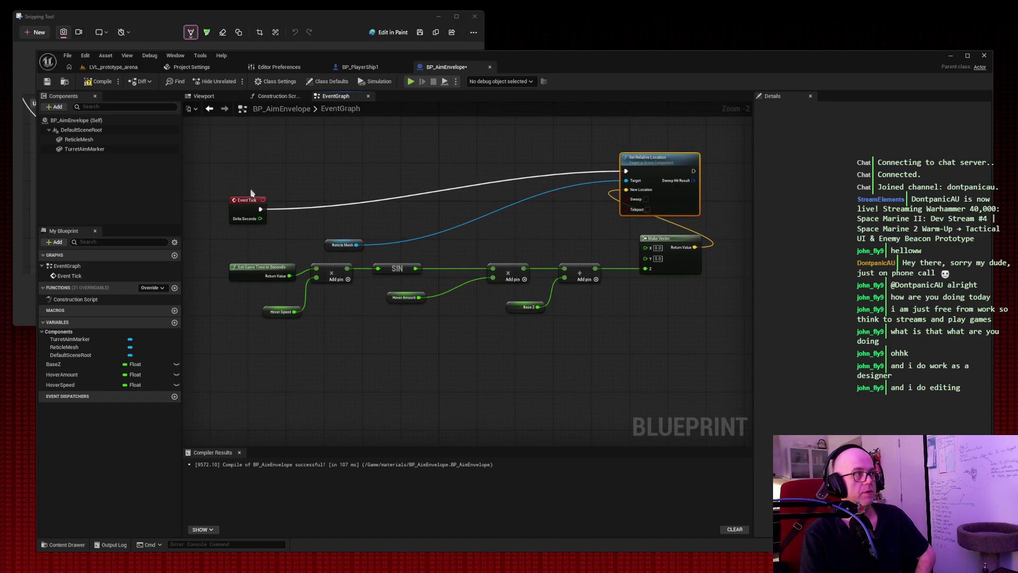
pyautogui.moveTo(241, 198); pyautogui.dragTo(207, 126)
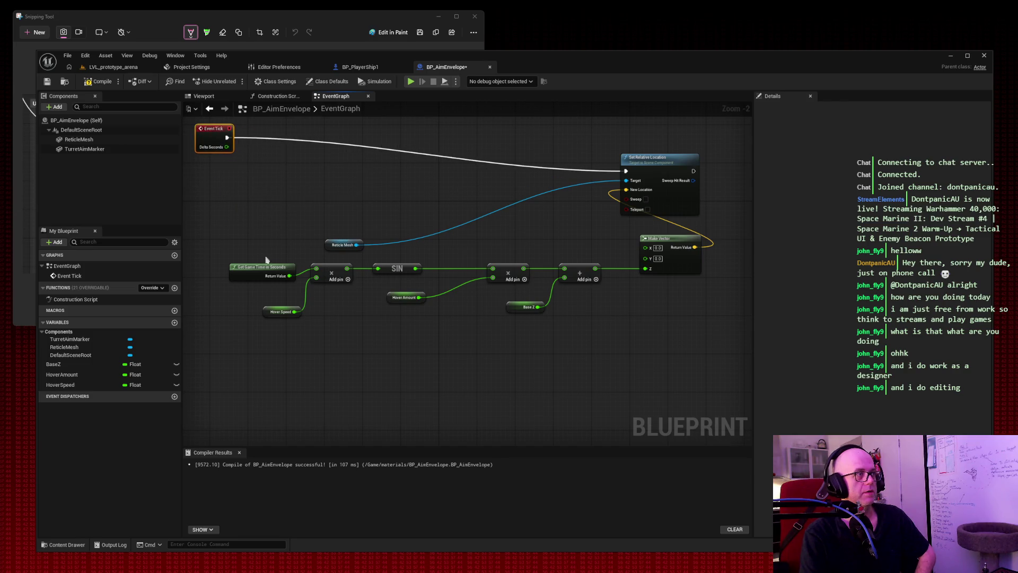
pyautogui.moveTo(670, 160); pyautogui.dragTo(703, 128)
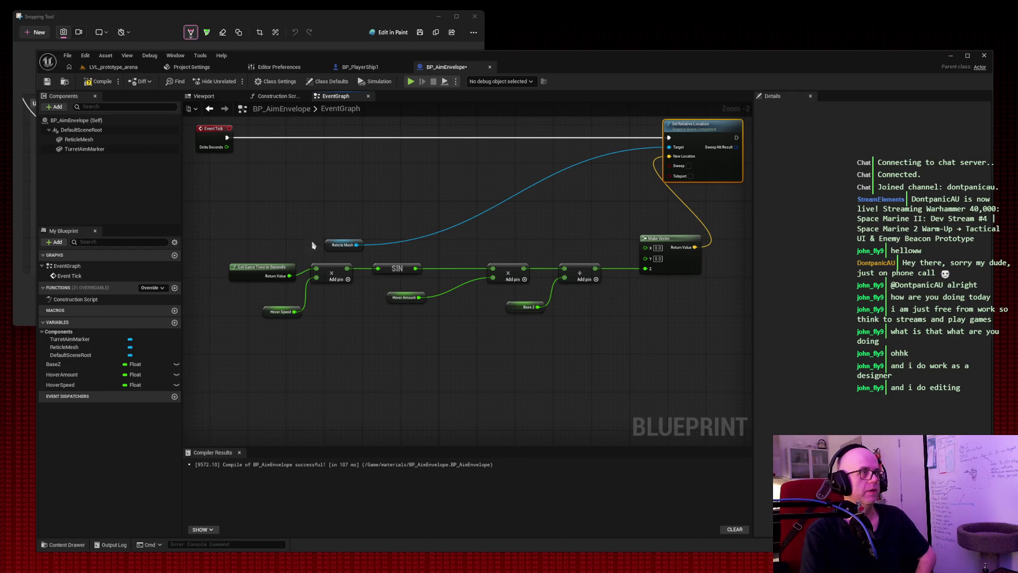
pyautogui.moveTo(341, 240)
pyautogui.mouseDown()
pyautogui.moveTo(510, 149)
pyautogui.moveTo(272, 143)
pyautogui.moveTo(603, 151)
pyautogui.mouseUp()
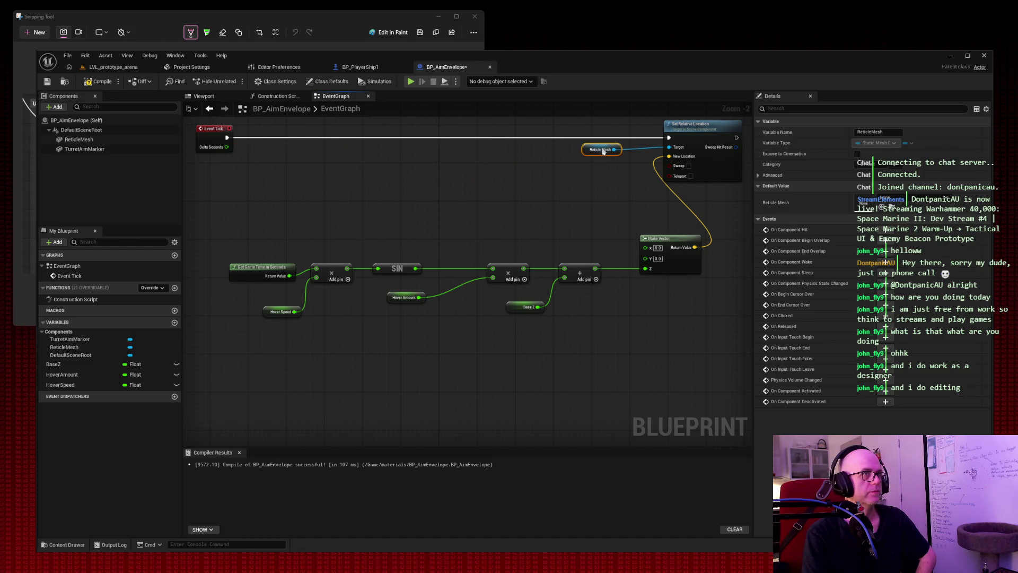
pyautogui.moveTo(246, 267); pyautogui.dragTo(210, 171)
pyautogui.moveTo(340, 273); pyautogui.dragTo(310, 182)
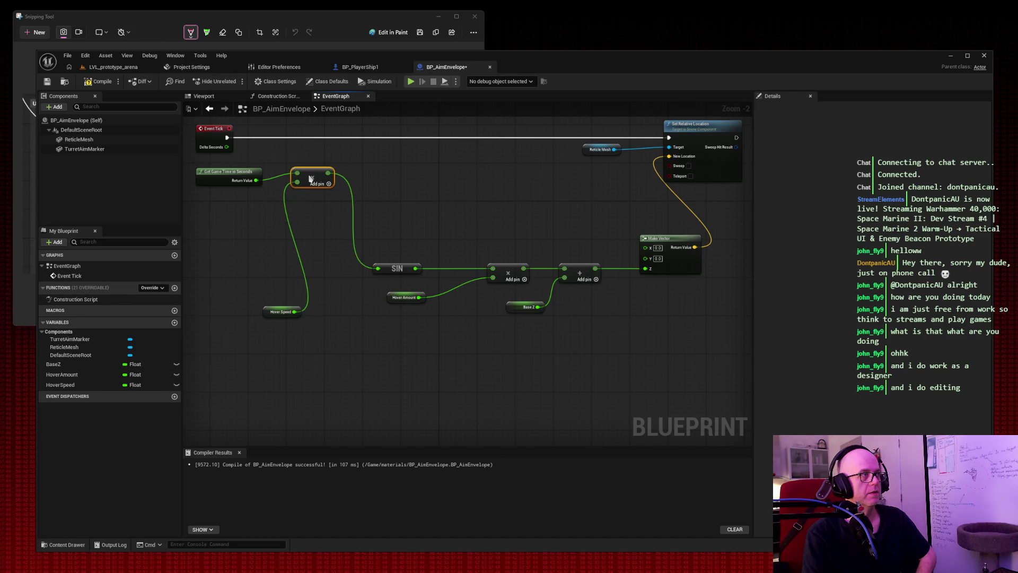
# Step: Move Hover Speed, Hover Amount, Base Z, SIN and the later math nodes up into line
pyautogui.click(268, 314)
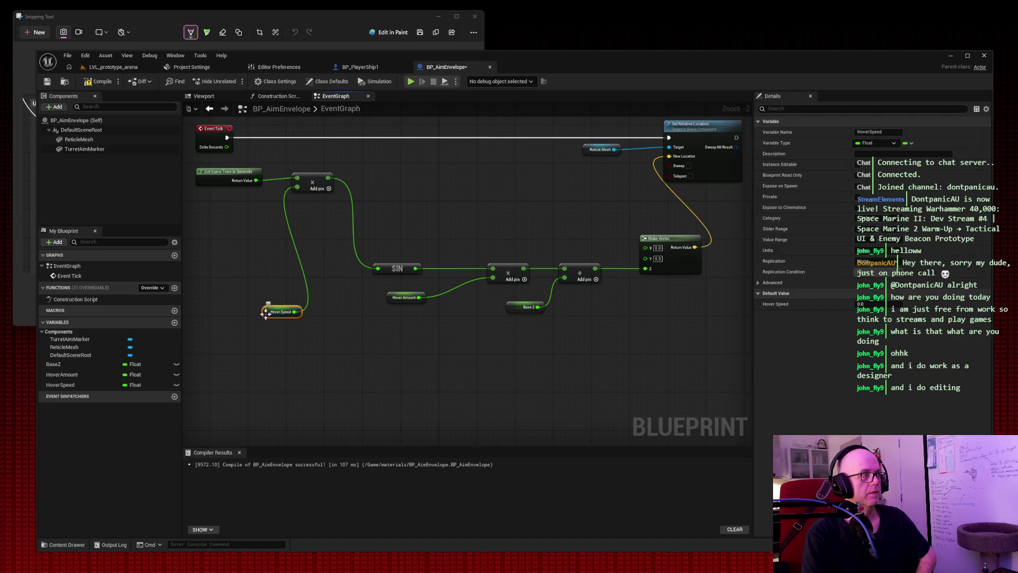
pyautogui.moveTo(268, 315); pyautogui.dragTo(230, 207)
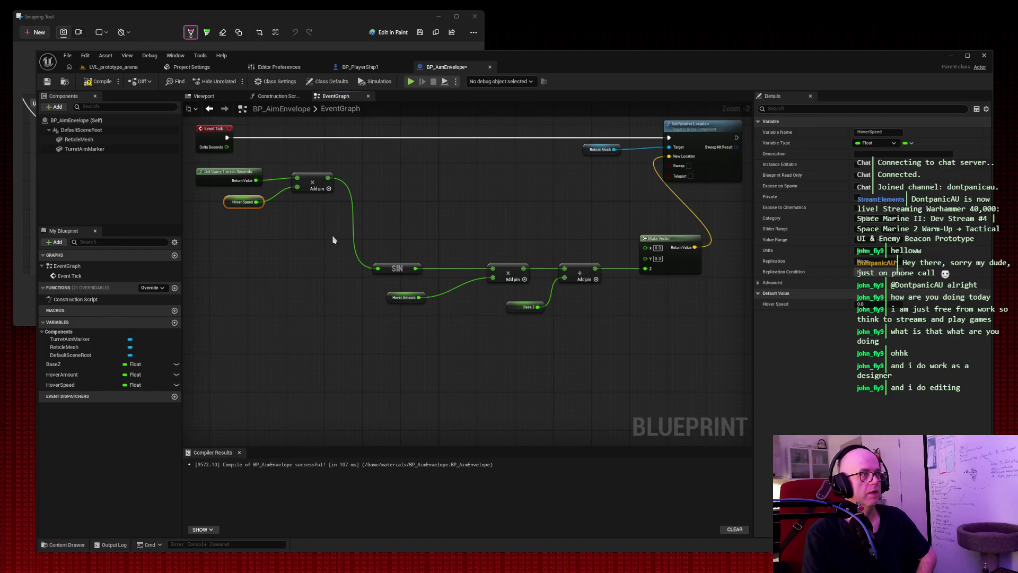
pyautogui.moveTo(388, 304); pyautogui.dragTo(241, 227)
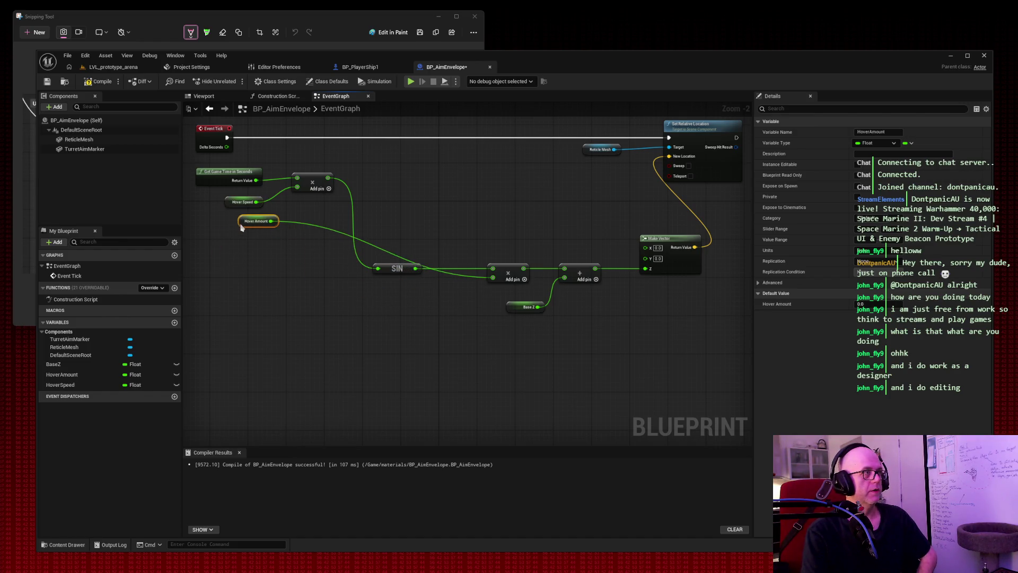
pyautogui.moveTo(505, 312)
pyautogui.mouseDown()
pyautogui.moveTo(296, 263)
pyautogui.moveTo(262, 245)
pyautogui.mouseUp()
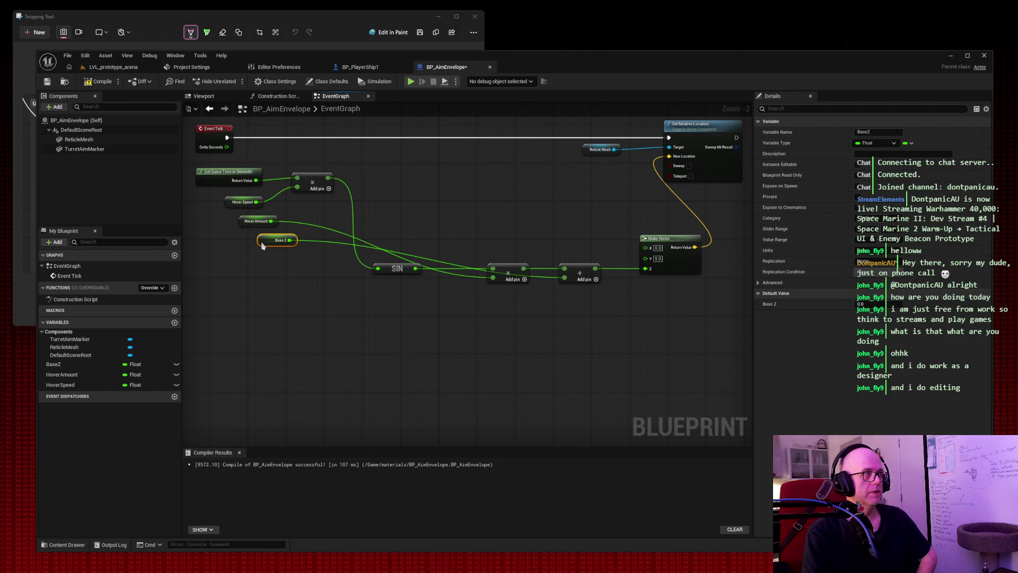
pyautogui.moveTo(392, 272); pyautogui.dragTo(367, 182)
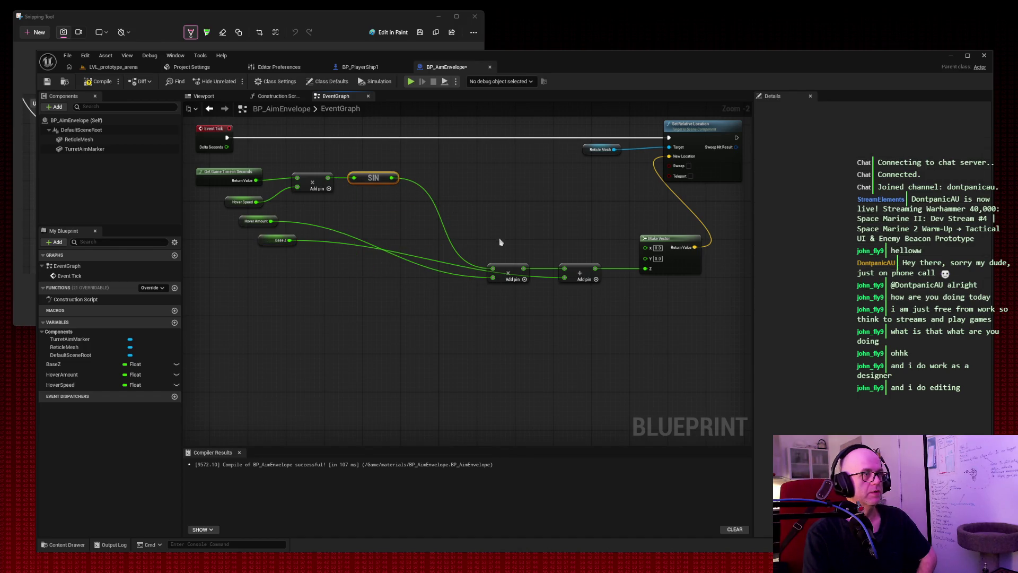
pyautogui.moveTo(507, 268); pyautogui.dragTo(440, 177)
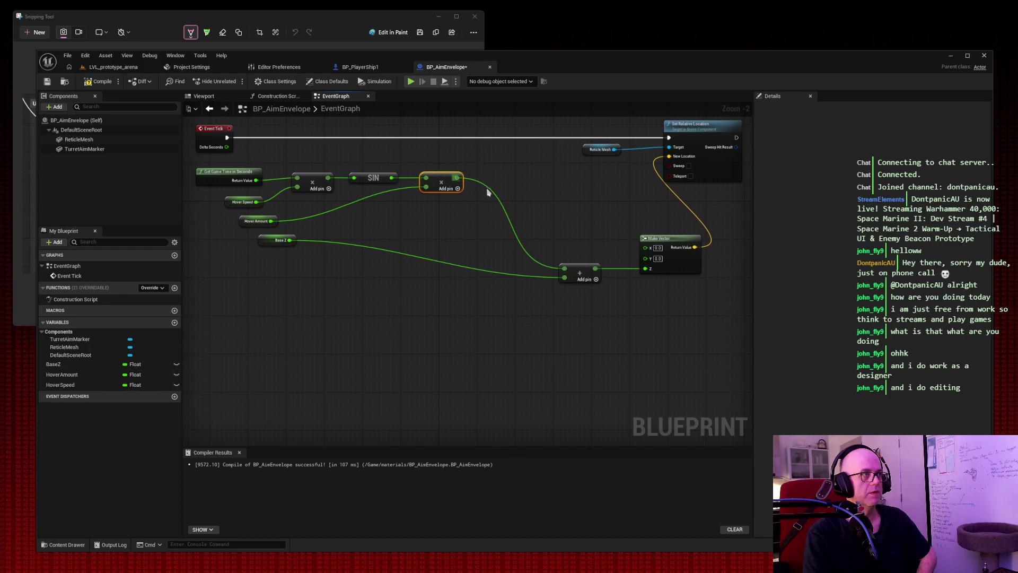
pyautogui.moveTo(581, 272)
pyautogui.mouseDown()
pyautogui.moveTo(535, 197)
pyautogui.moveTo(504, 182)
pyautogui.mouseUp()
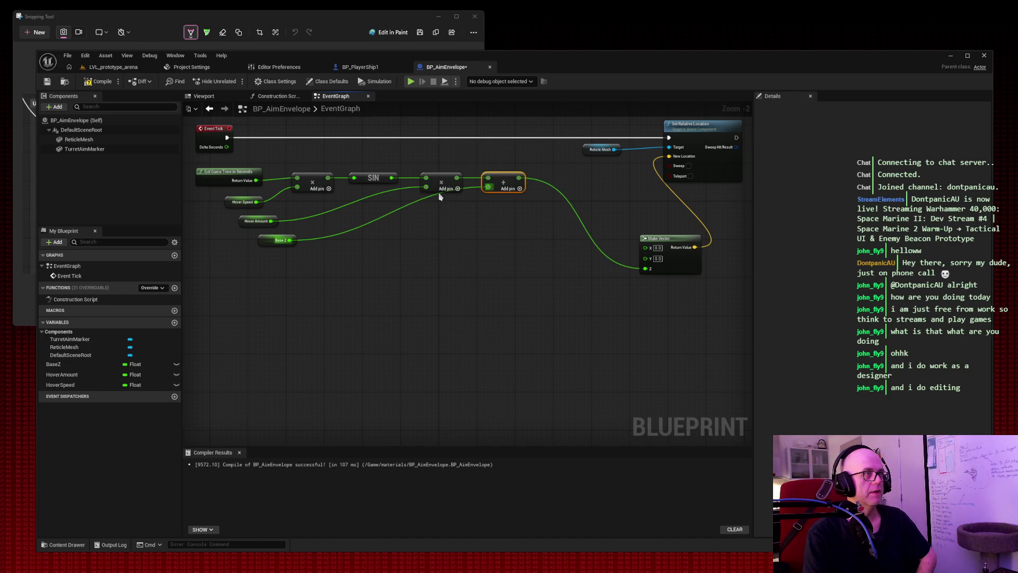
# Step: Add a reroute on the Base Z wire and align Make Vector, Set Relative Location and Reticle Mesh
pyautogui.doubleClick(468, 191)
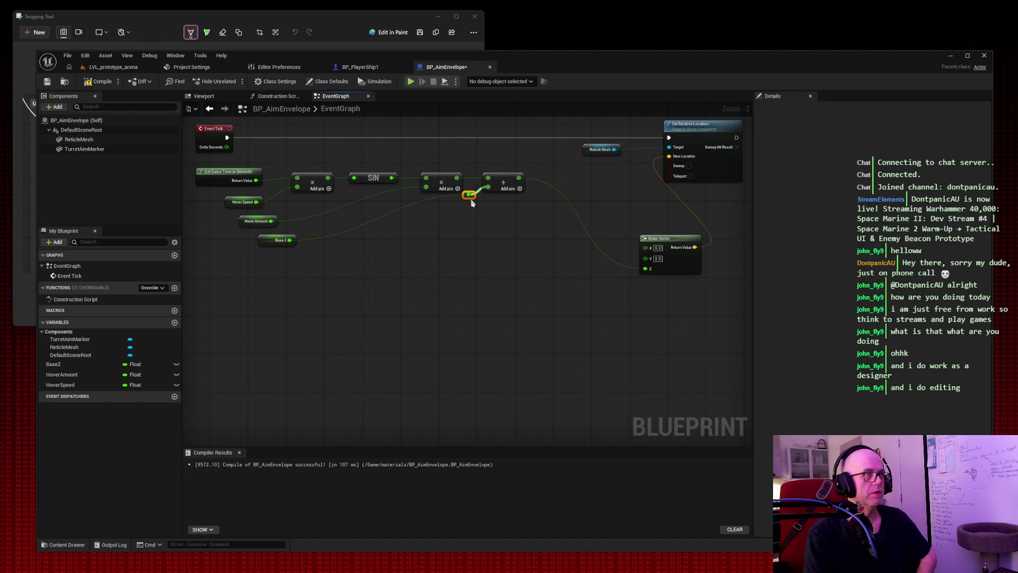
pyautogui.moveTo(472, 203); pyautogui.dragTo(472, 206)
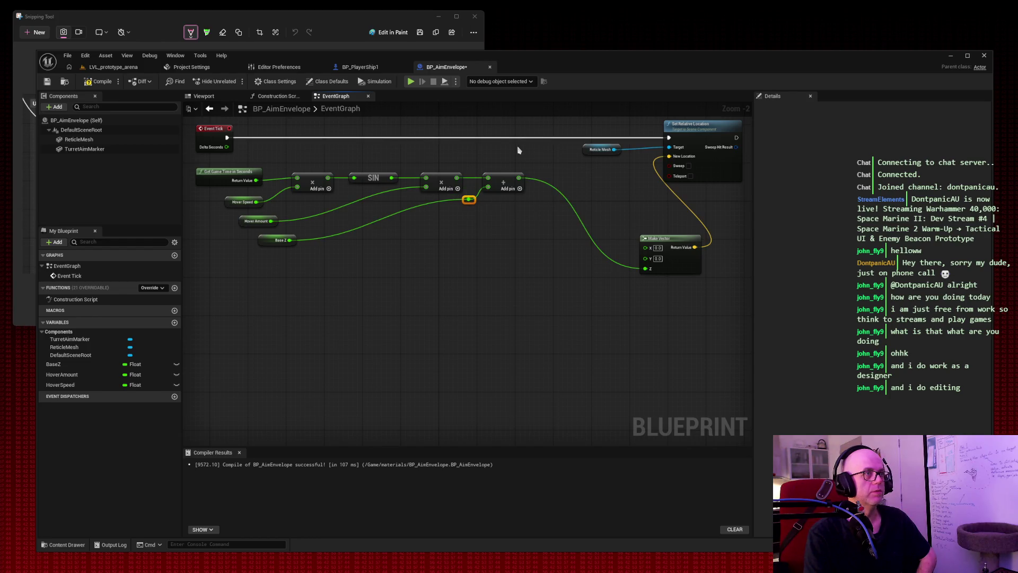
pyautogui.click(552, 159)
pyautogui.moveTo(671, 238)
pyautogui.mouseDown()
pyautogui.moveTo(585, 176)
pyautogui.moveTo(584, 149)
pyautogui.moveTo(587, 161)
pyautogui.moveTo(427, 237)
pyautogui.moveTo(453, 238)
pyautogui.moveTo(436, 223)
pyautogui.moveTo(573, 206)
pyautogui.moveTo(574, 183)
pyautogui.mouseUp()
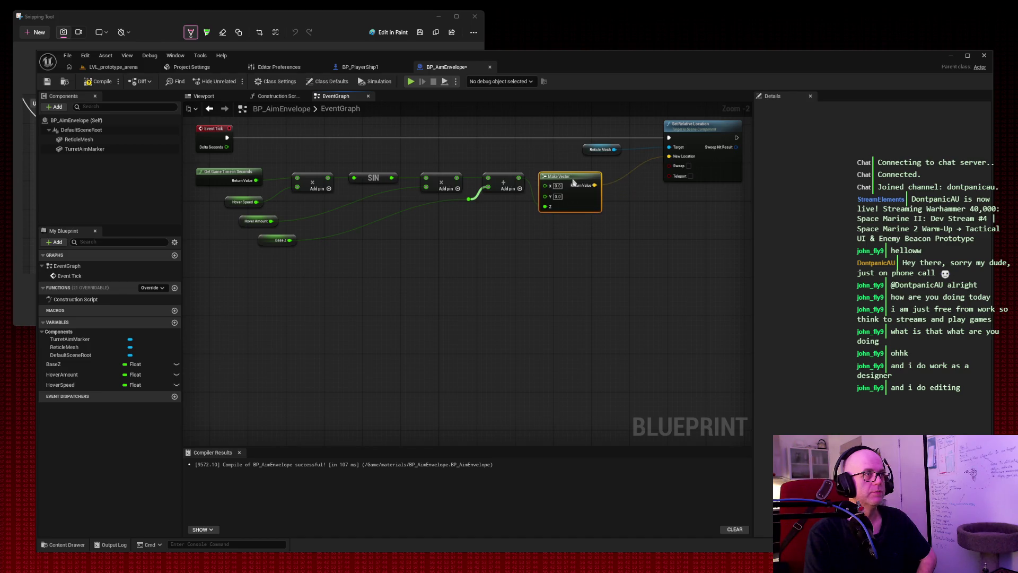
pyautogui.click(718, 127)
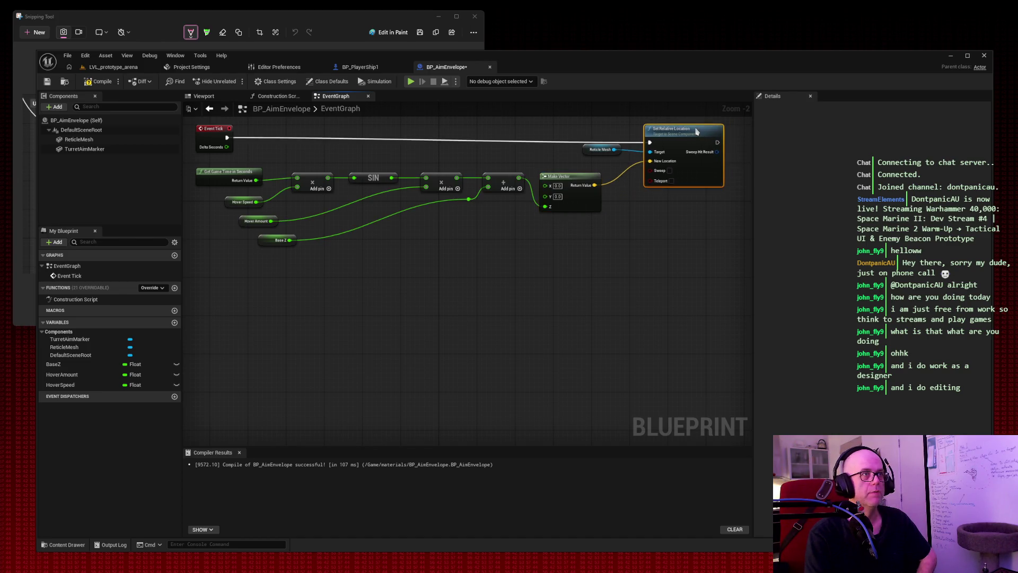
pyautogui.moveTo(718, 127); pyautogui.dragTo(689, 127)
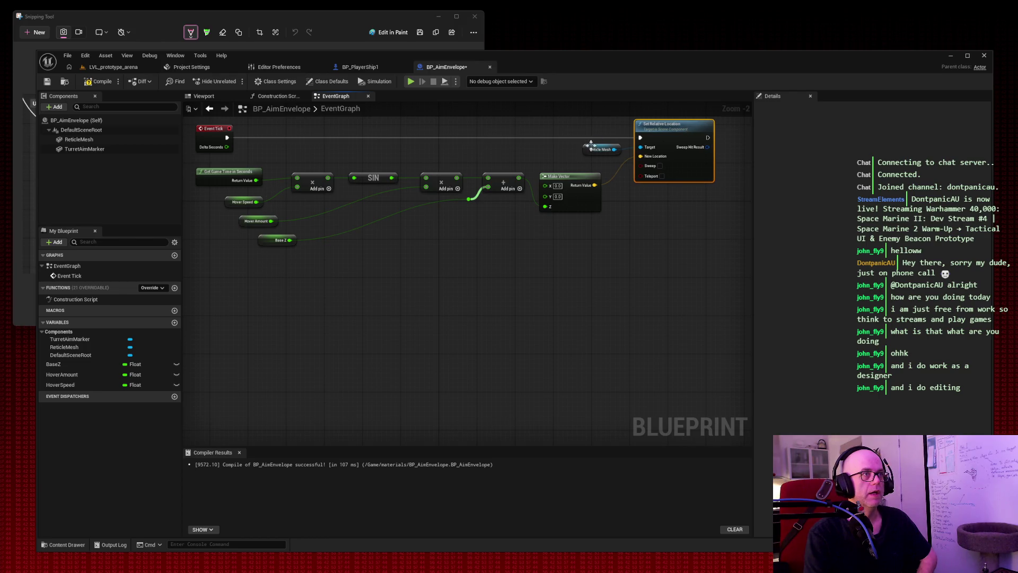
pyautogui.moveTo(590, 149); pyautogui.dragTo(271, 149)
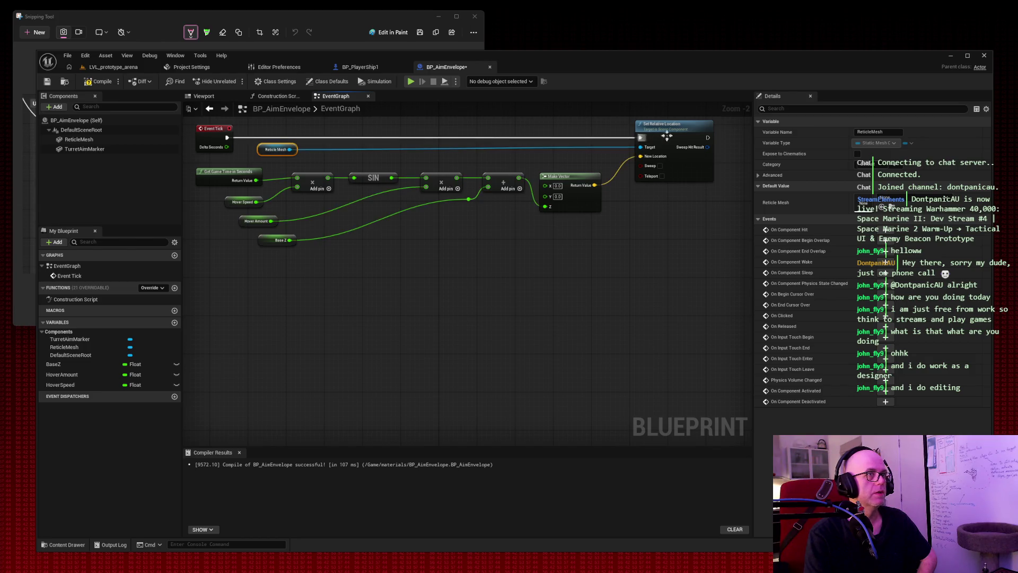
pyautogui.moveTo(682, 125); pyautogui.dragTo(672, 126)
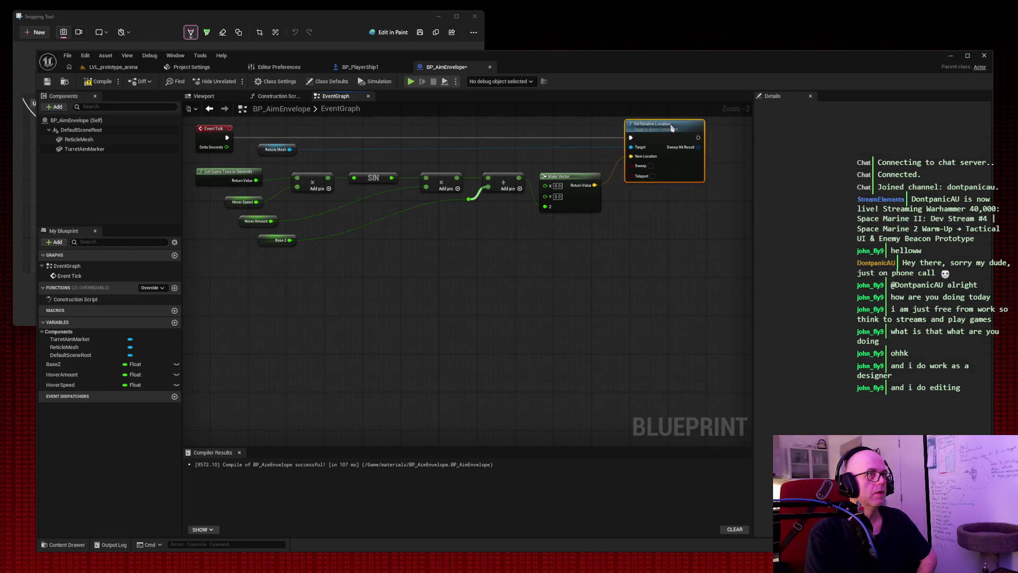
pyautogui.moveTo(278, 148); pyautogui.dragTo(577, 148)
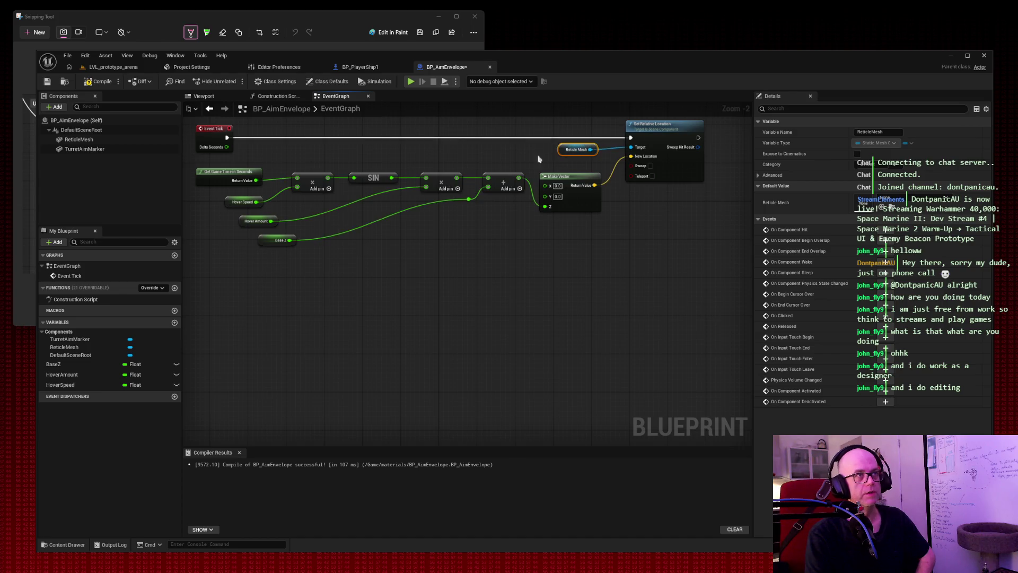
pyautogui.click(482, 163)
# Step: Compile and save BP_AimEnvelope, then screenshot the framed graph
pyautogui.press('Home')
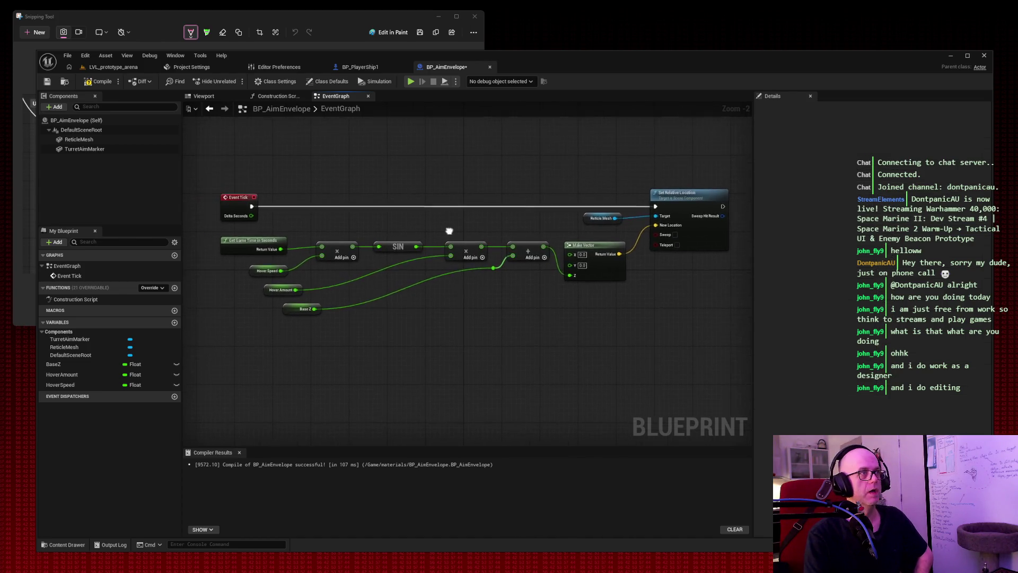
pyautogui.press('F7')
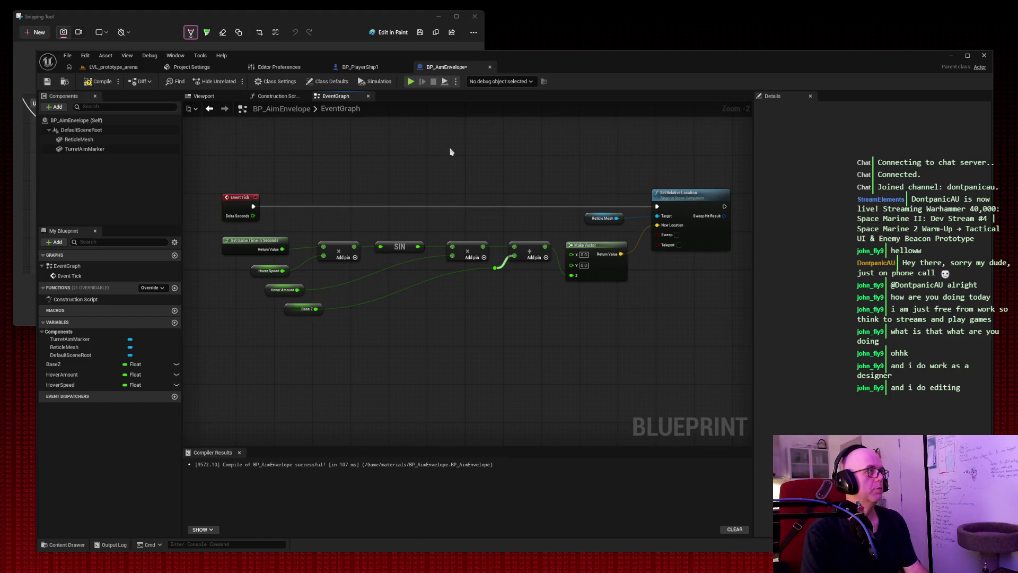
pyautogui.click(46, 81)
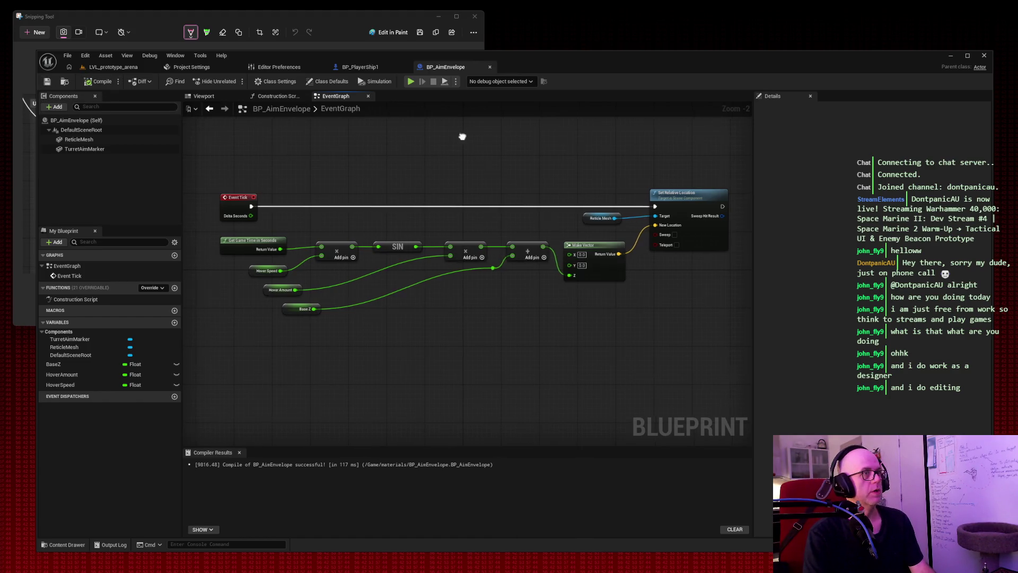
pyautogui.moveTo(461, 136); pyautogui.dragTo(445, 134)
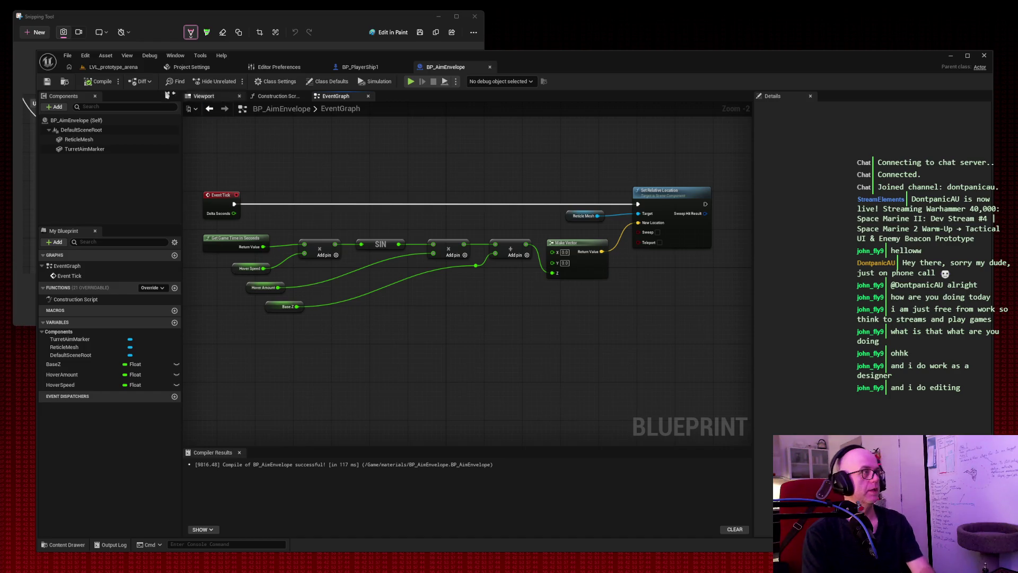
pyautogui.press('super+shift+s')
pyautogui.moveTo(28, 44); pyautogui.dragTo(861, 418)
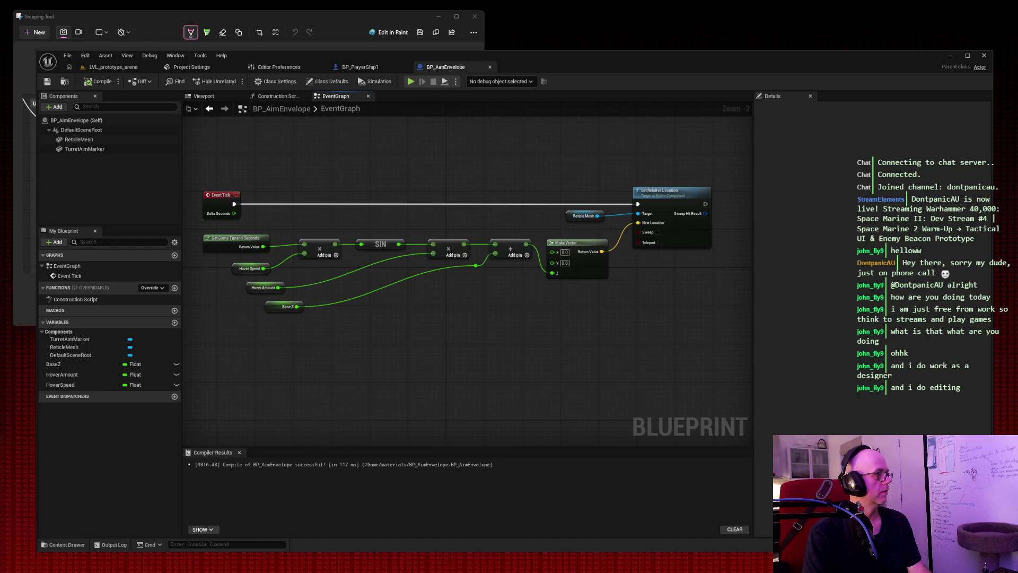
# Step: Play LVL_prototype_arena and fly the ship around with W and S to watch the reticle hover
pyautogui.click(106, 67)
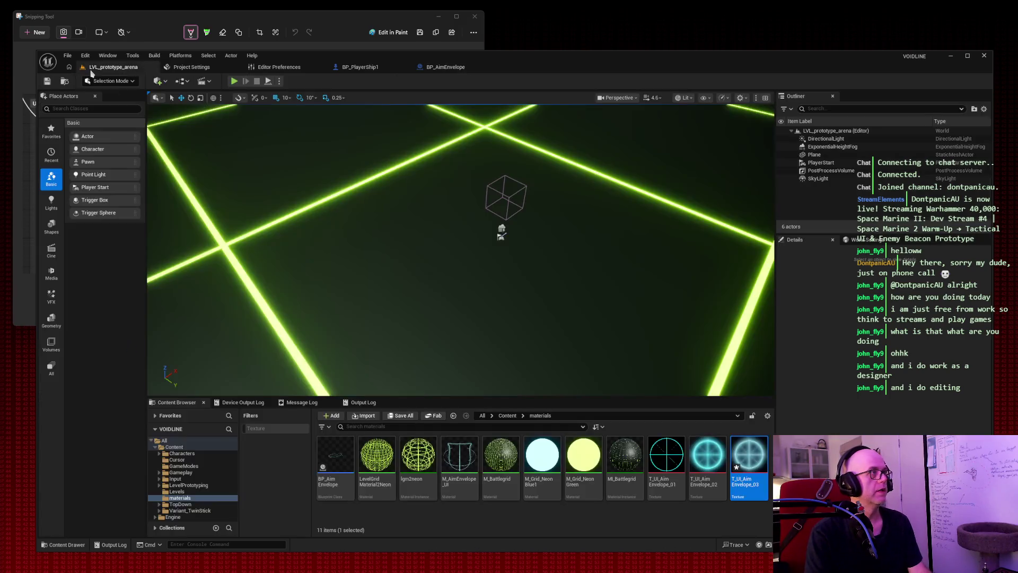
pyautogui.click(234, 82)
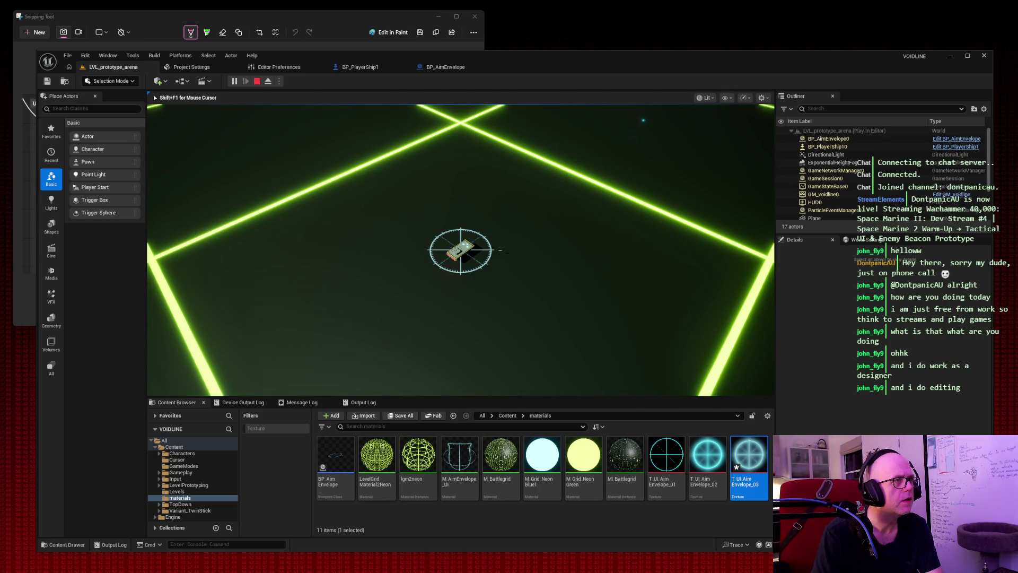
pyautogui.press('w')
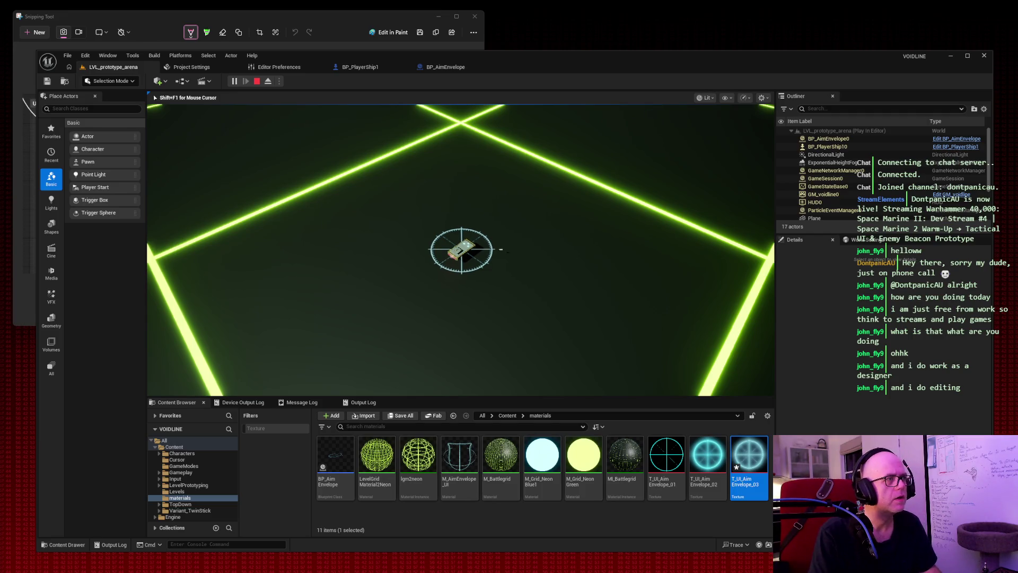
pyautogui.press('s')
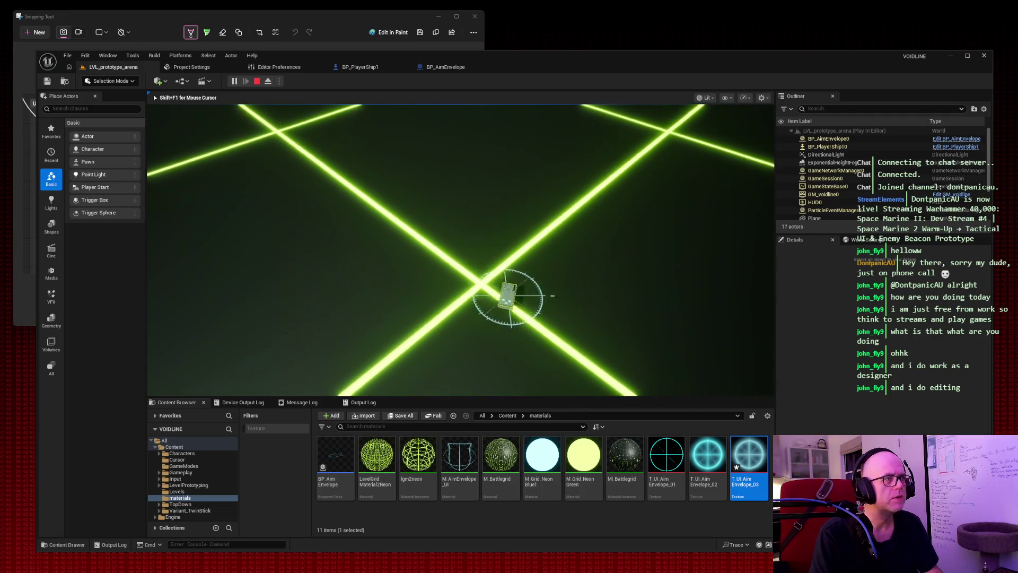
pyautogui.press('w')
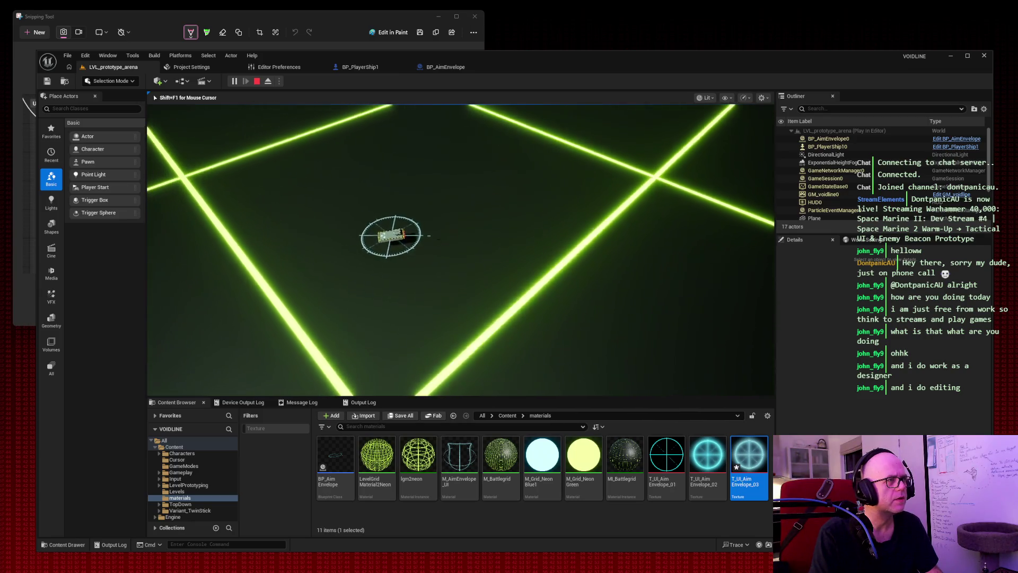
pyautogui.press('w')
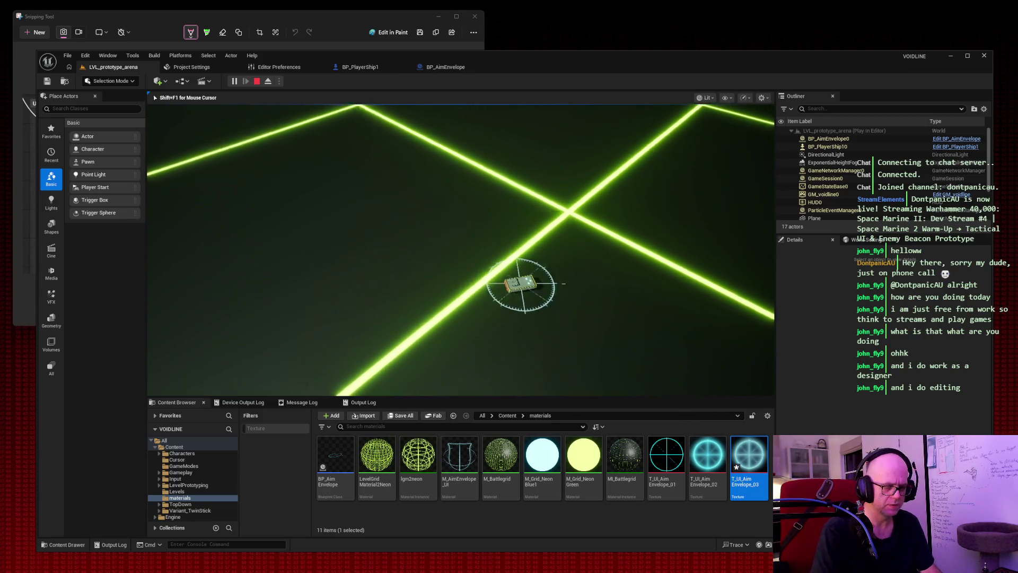
pyautogui.press('w')
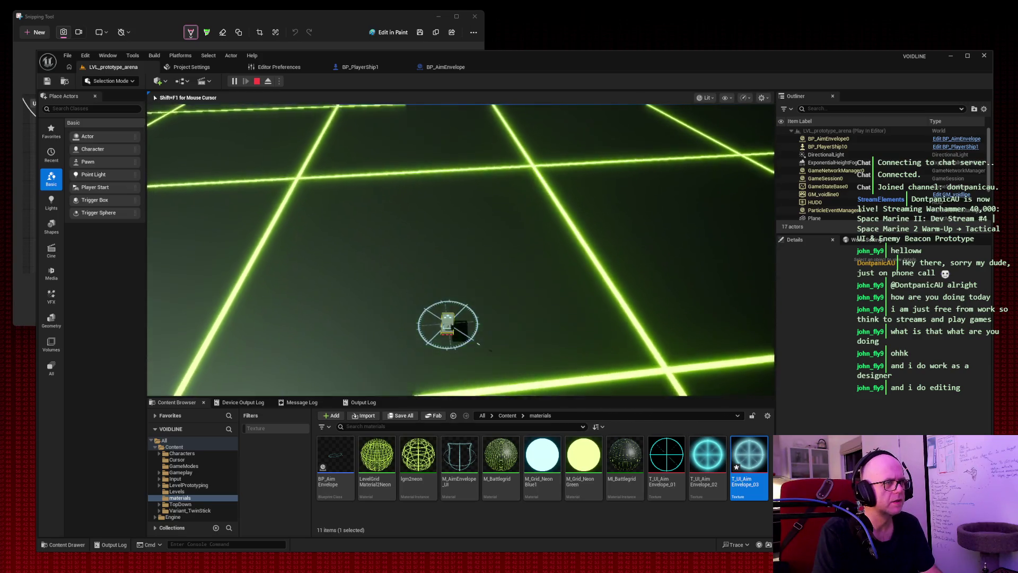
pyautogui.press('w')
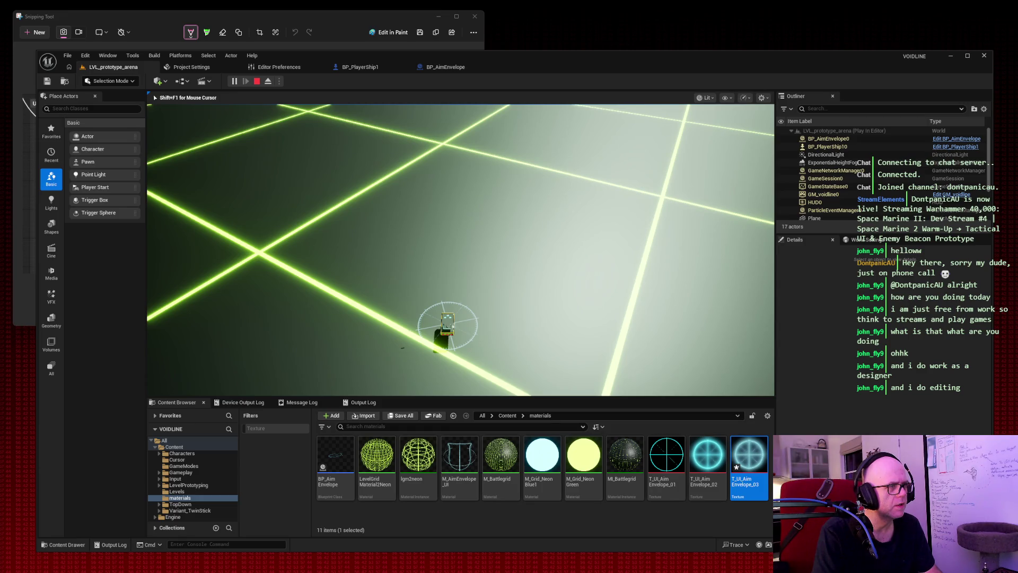
pyautogui.press('w')
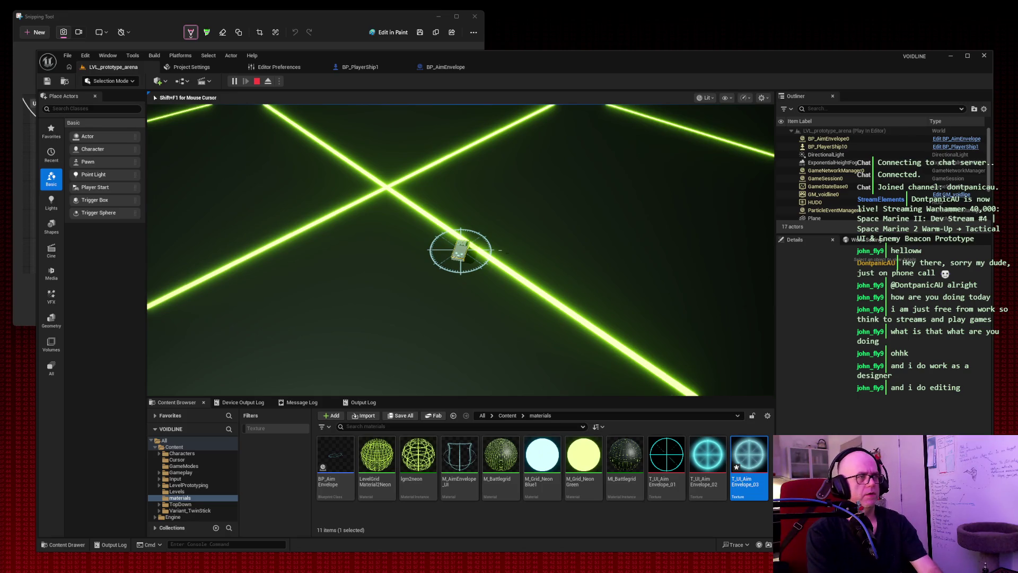
# Step: Screenshot the game view, stop the play session and orbit back over the grid
pyautogui.press('super+shift+s')
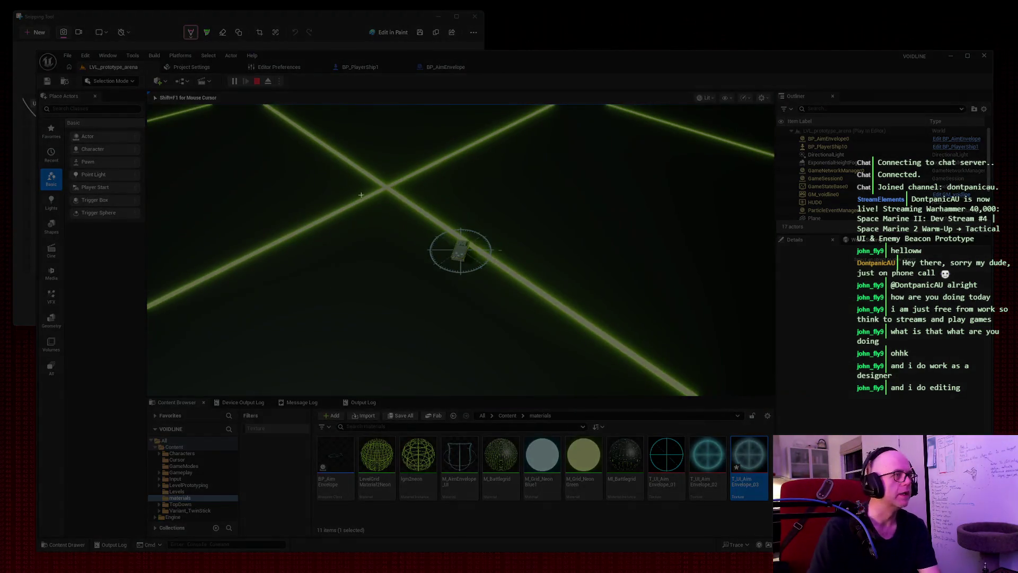
pyautogui.moveTo(328, 148); pyautogui.dragTo(642, 377)
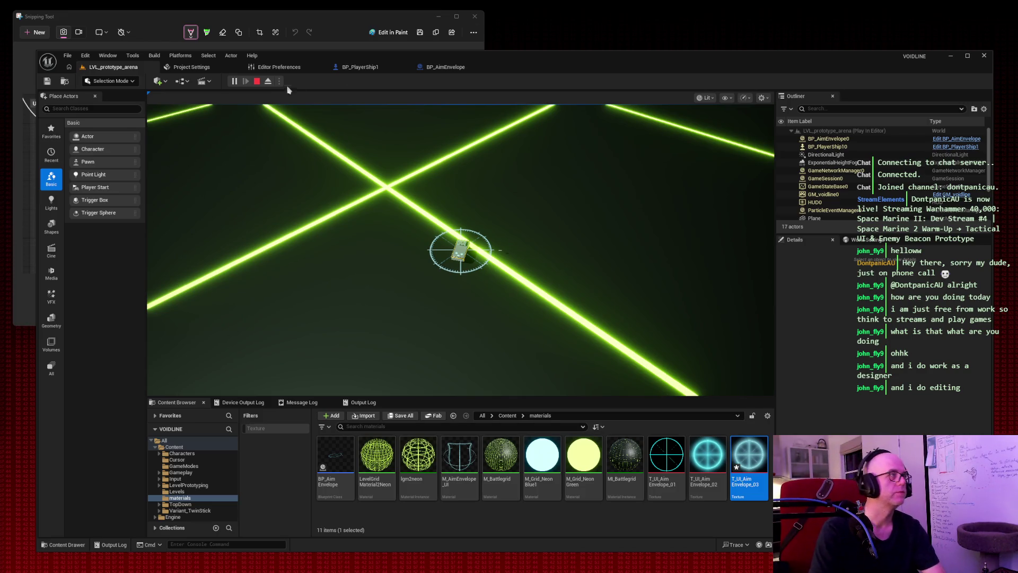
pyautogui.click(257, 82)
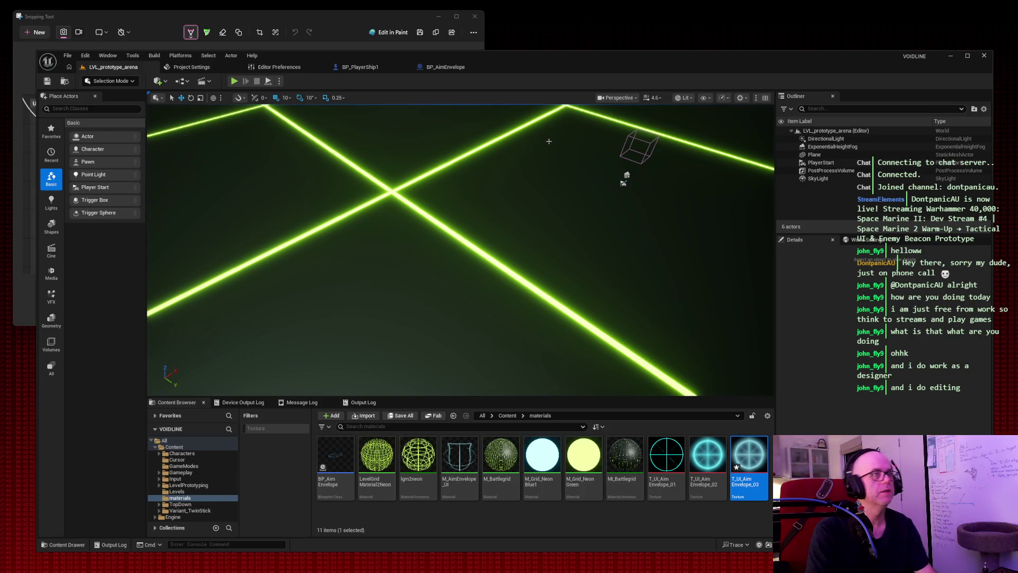
pyautogui.moveTo(541, 151); pyautogui.dragTo(541, 152)
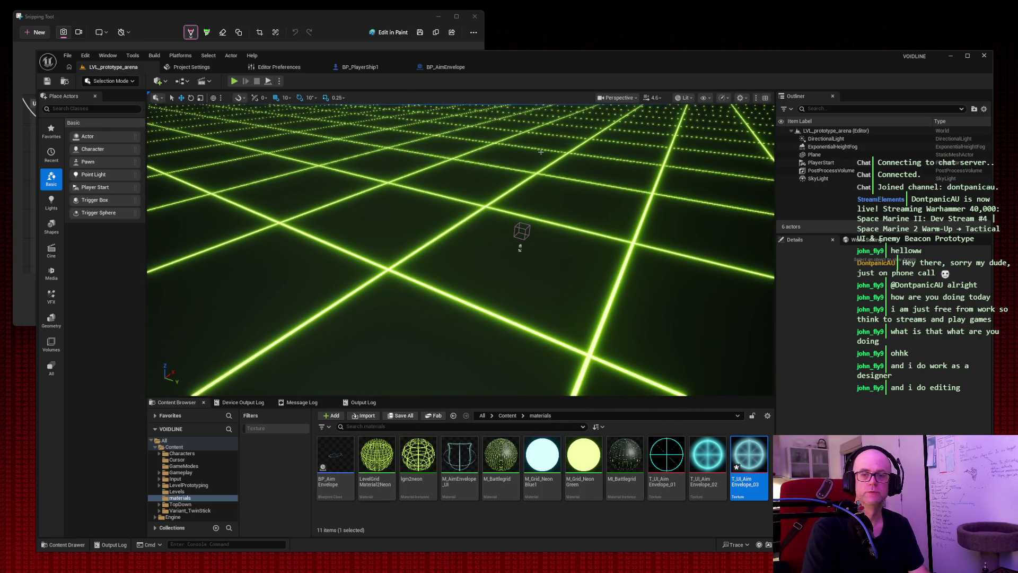
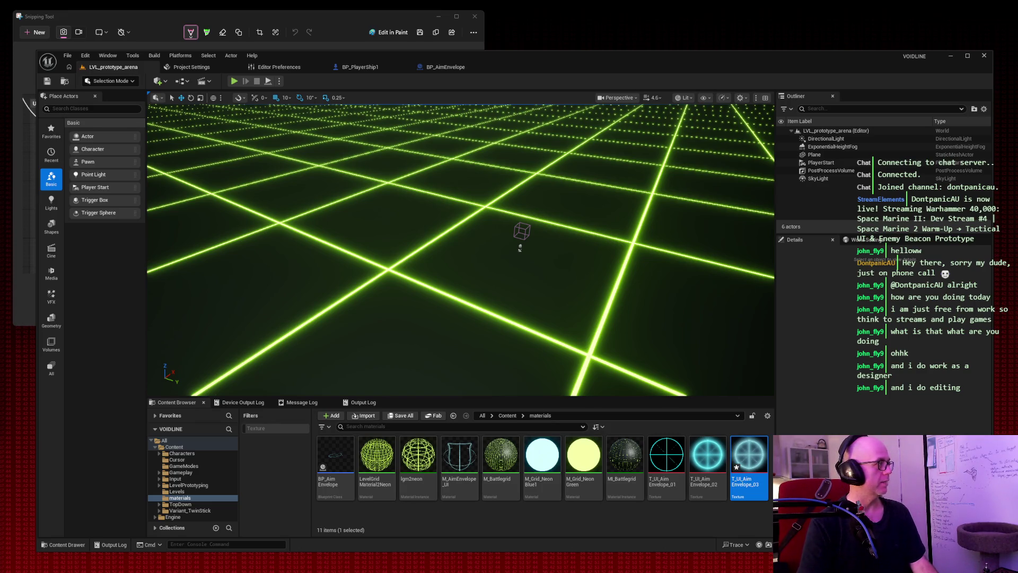
# Step: Open the BP_AimEnvelope blueprint and set the BaseZ default value to 8.0
pyautogui.click(360, 67)
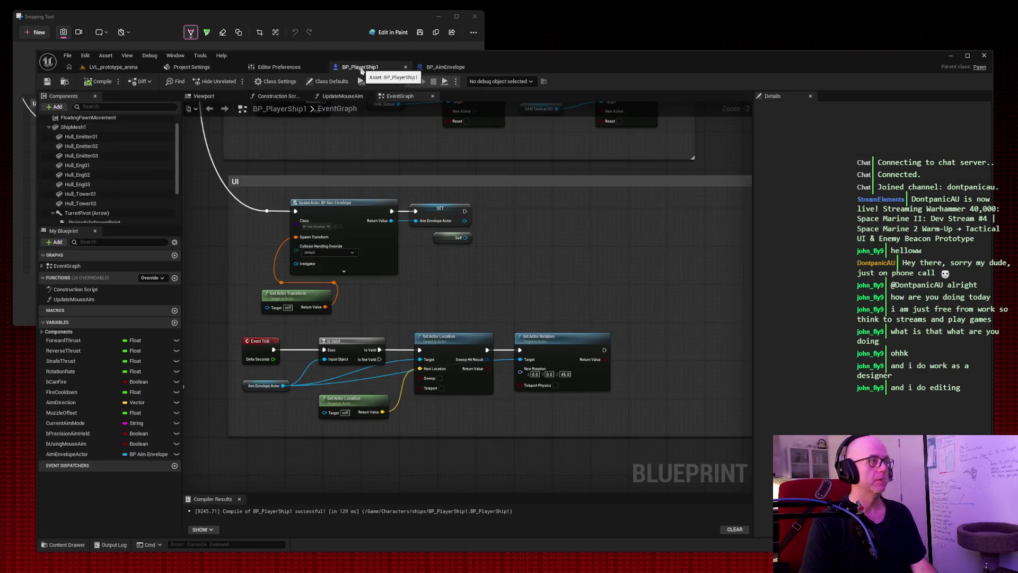
pyautogui.click(430, 68)
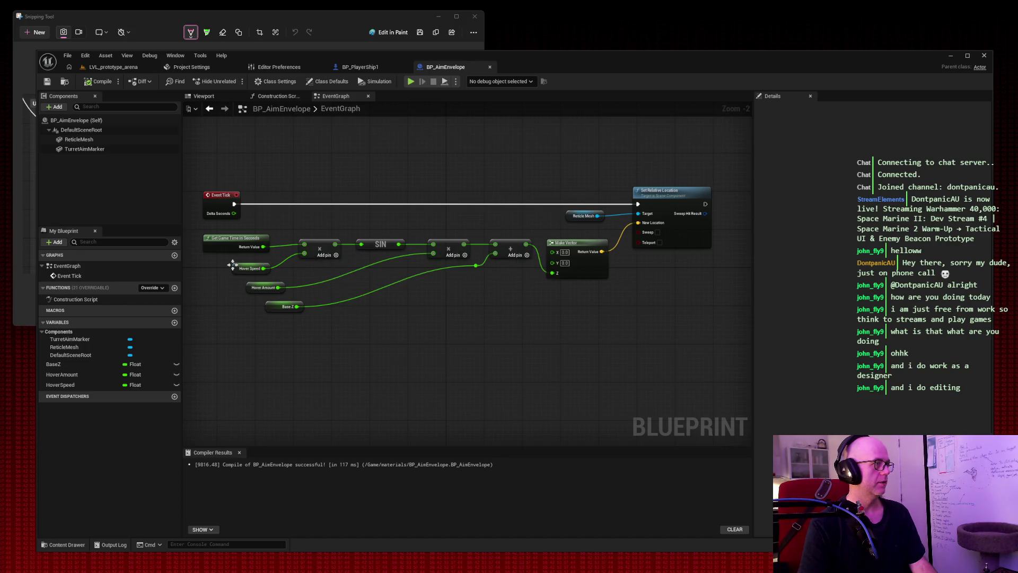
pyautogui.click(58, 365)
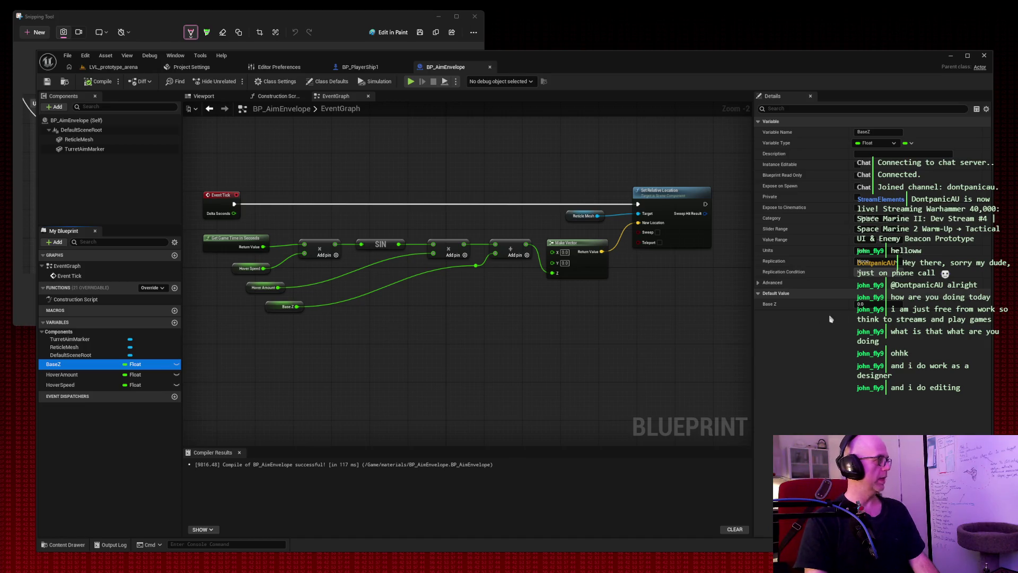
pyautogui.click(863, 304)
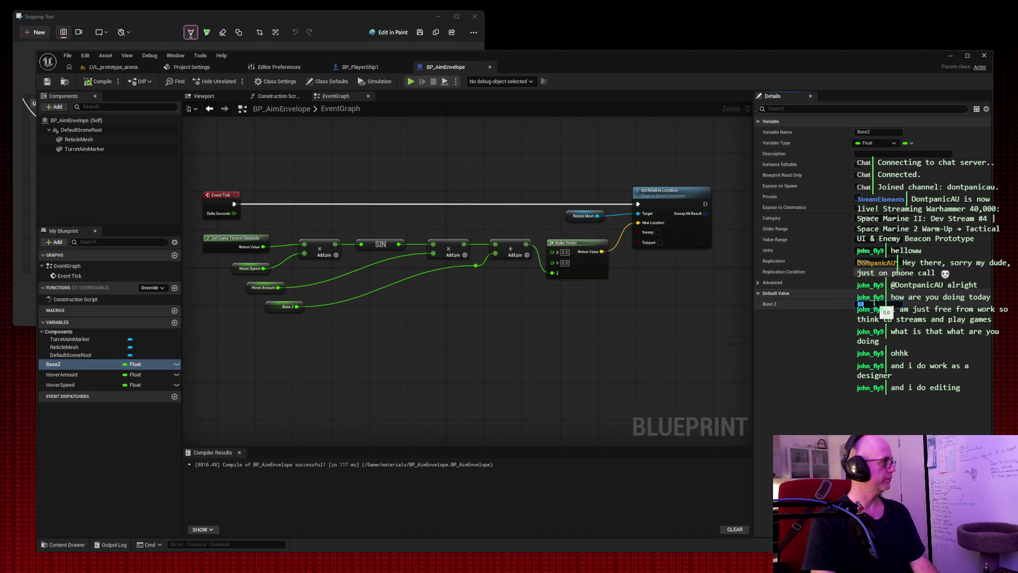
pyautogui.press('Return')
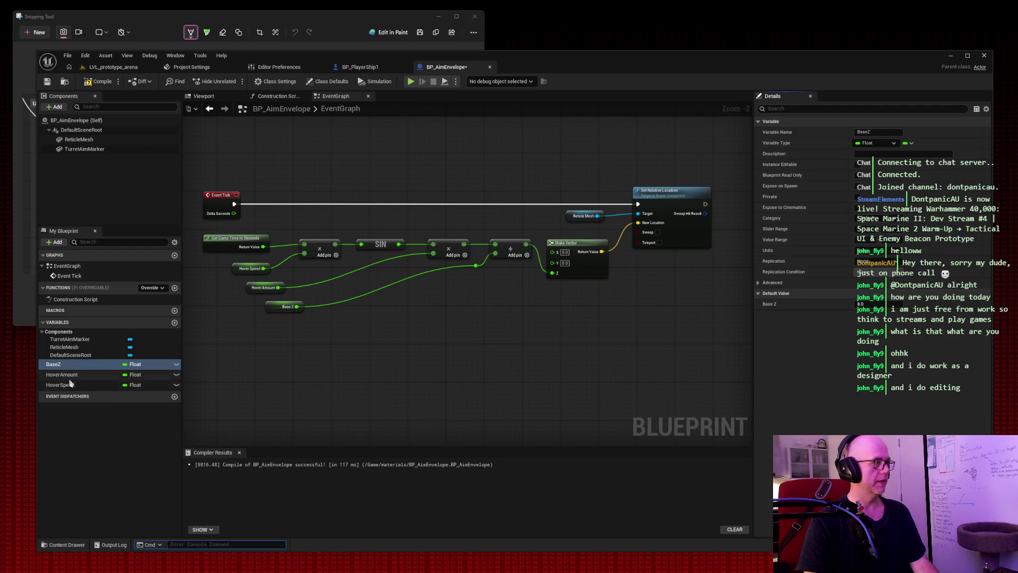
# Step: Set the HoverSpeed variable's default value to 2.0
pyautogui.click(62, 374)
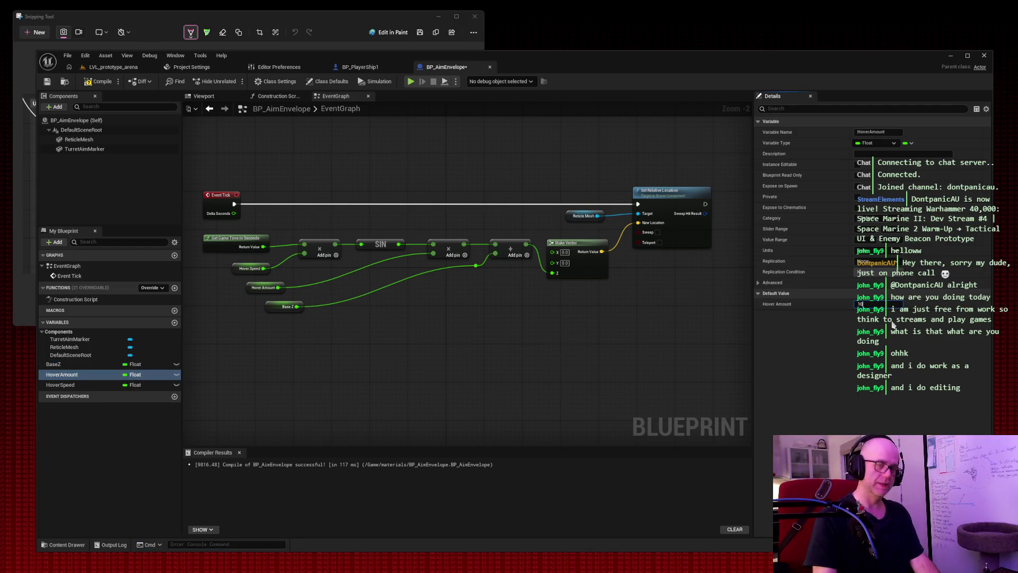
pyautogui.click(60, 384)
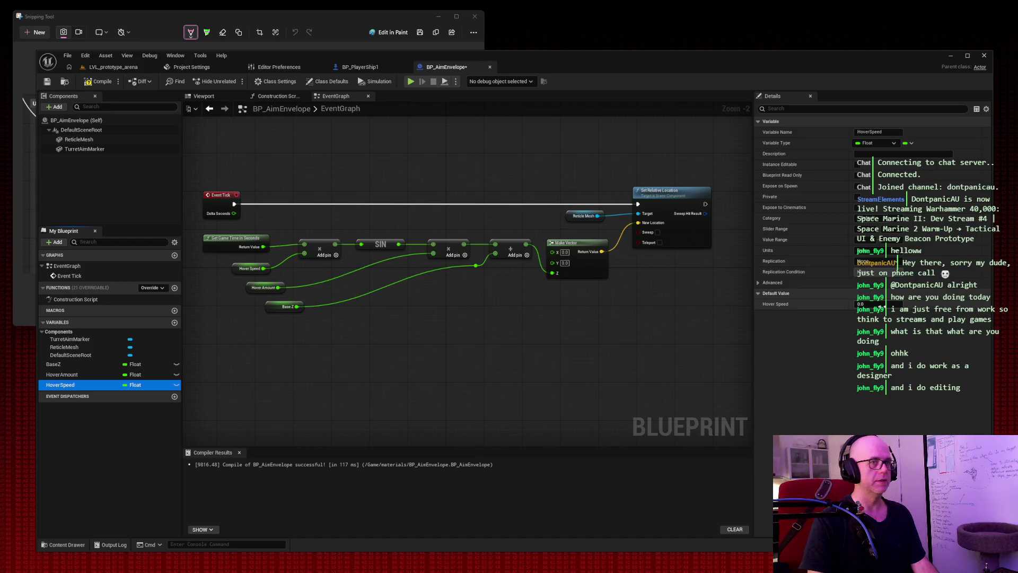
pyautogui.click(862, 304)
pyautogui.write('2')
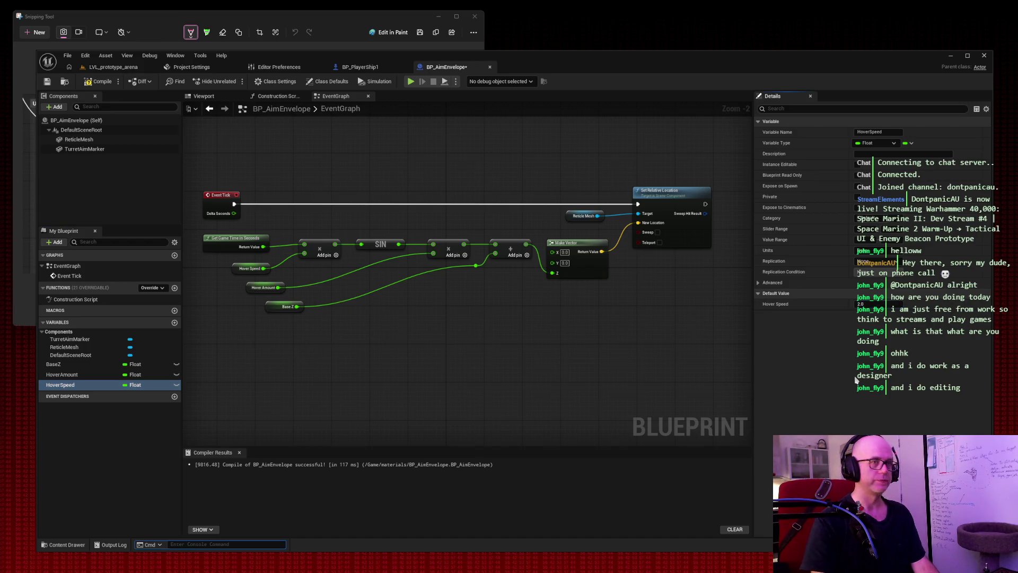
pyautogui.click(98, 81)
# Step: Save BP_AimEnvelope and start playing the LVL_prototype_arena level in the editor
pyautogui.click(47, 81)
pyautogui.click(113, 66)
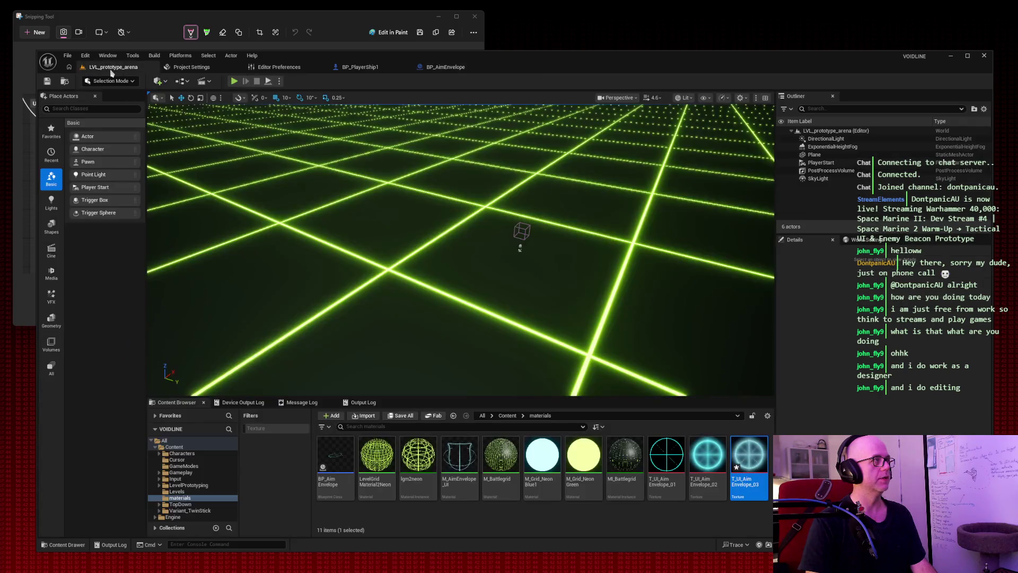
pyautogui.click(234, 81)
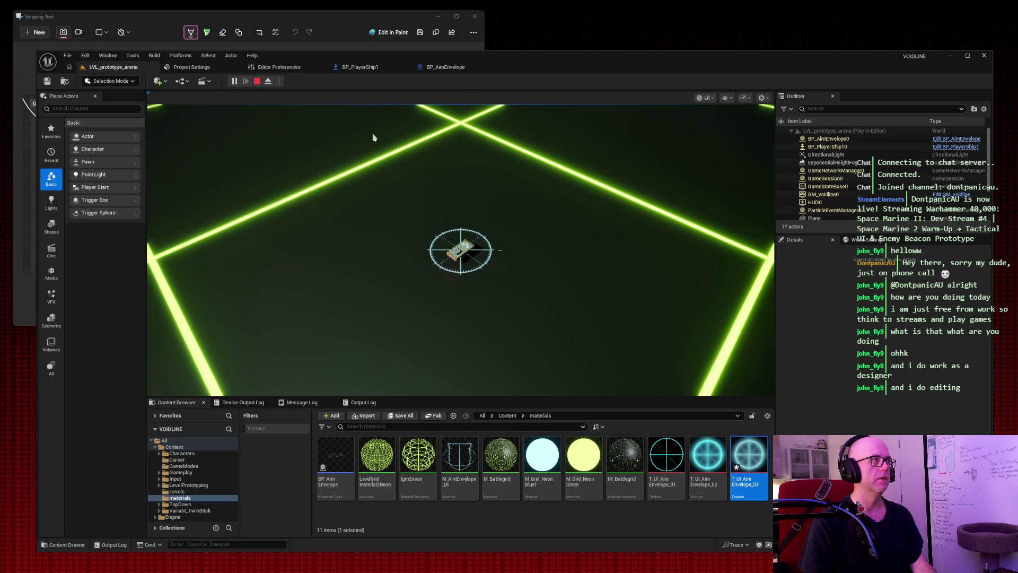
# Step: Focus the running game and capture a near full-screen screenshot
pyautogui.click(445, 202)
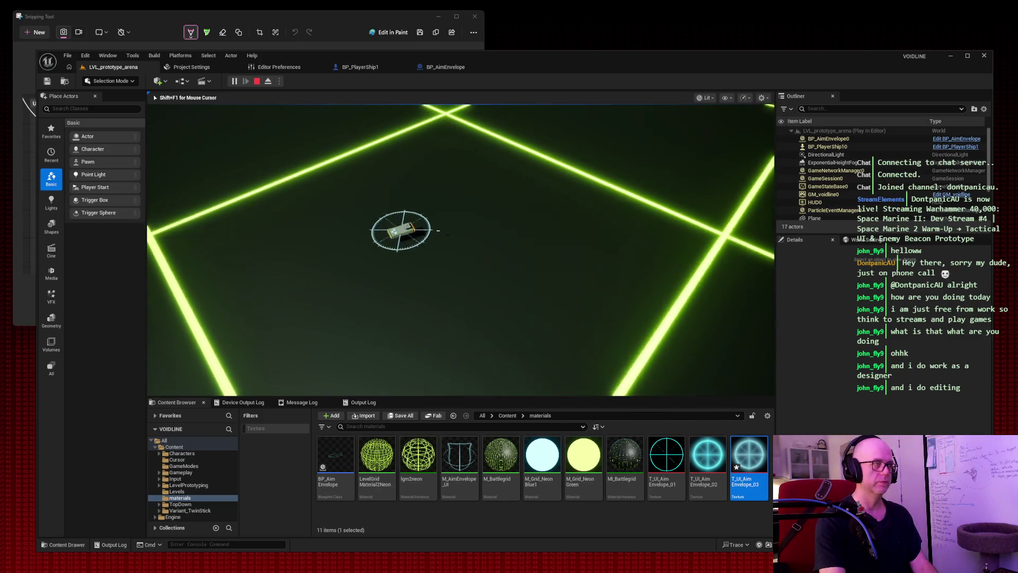
pyautogui.press('super+shift+s')
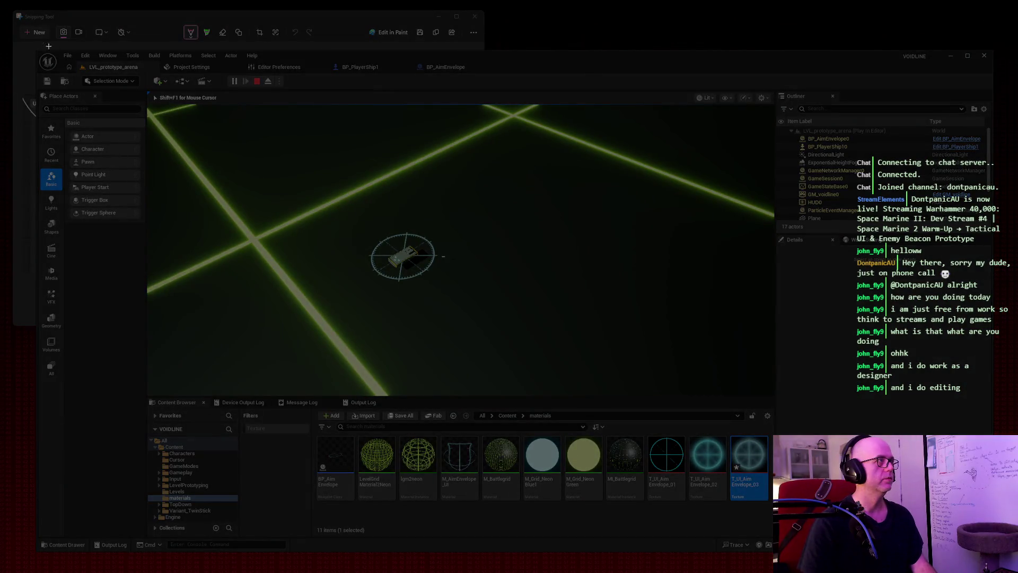
pyautogui.moveTo(31, 37)
pyautogui.mouseDown()
pyautogui.moveTo(722, 492)
pyautogui.moveTo(985, 567)
pyautogui.moveTo(1008, 560)
pyautogui.mouseUp()
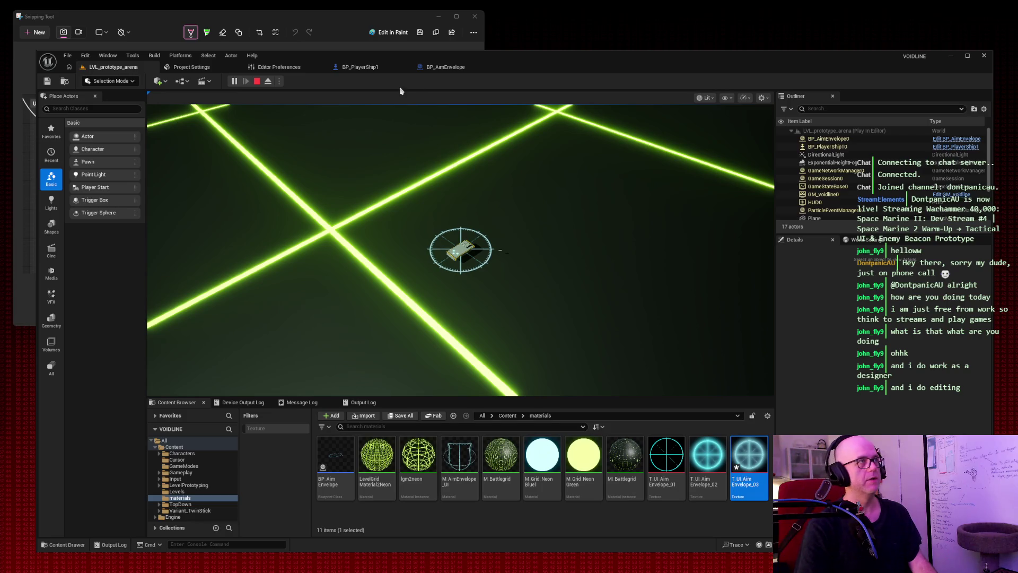
# Step: Stop the play session and set BP_AimEnvelope's HoverSpeed default to 0.8
pyautogui.click(256, 81)
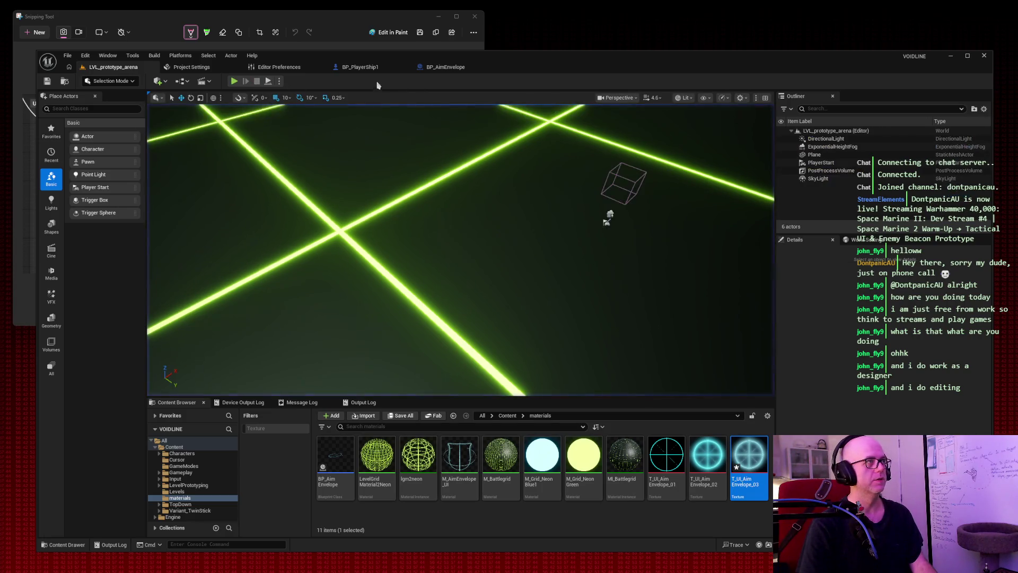
pyautogui.click(448, 67)
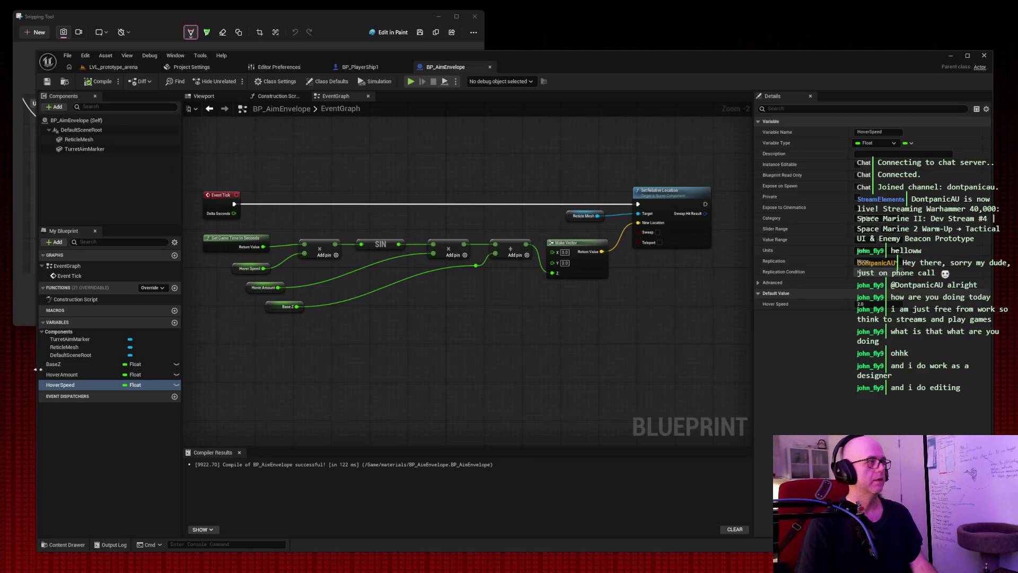
pyautogui.click(59, 364)
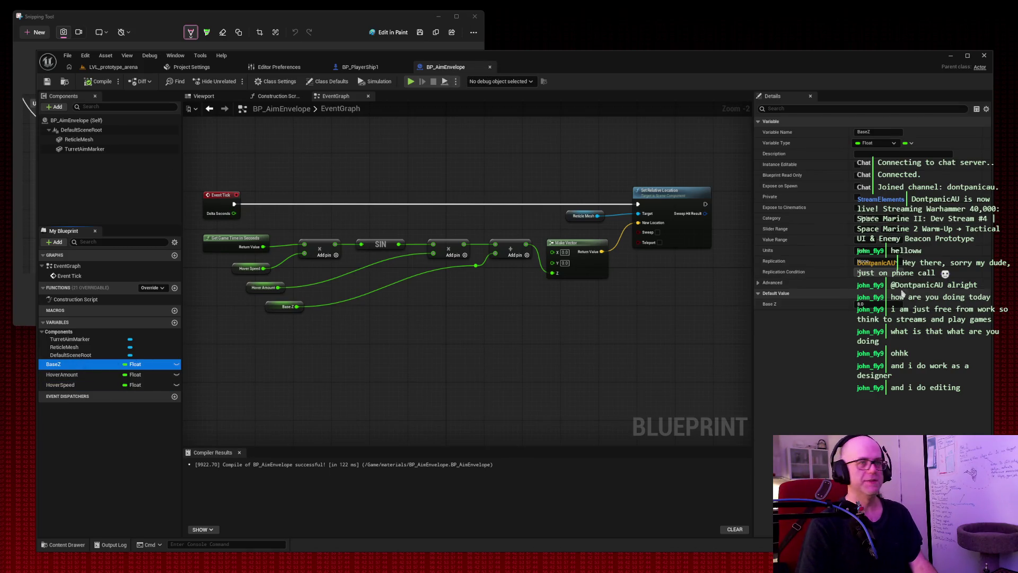
pyautogui.click(88, 375)
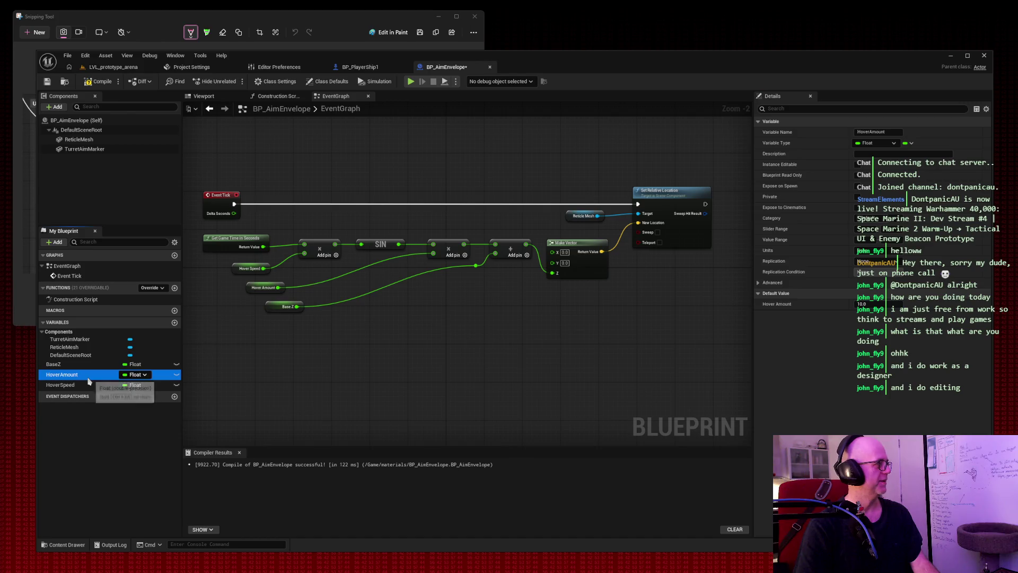
pyautogui.click(870, 304)
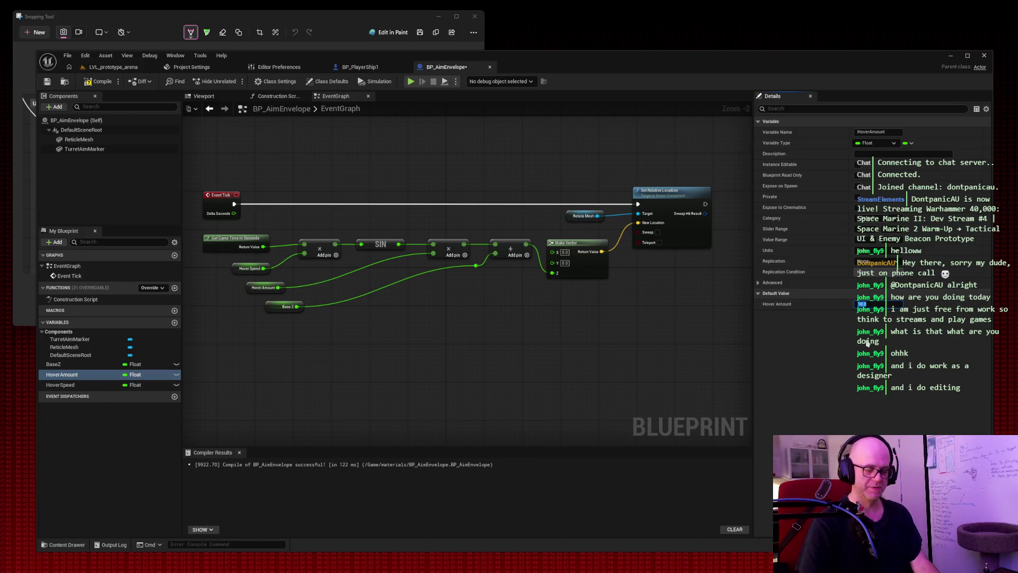
pyautogui.write('0.5')
pyautogui.click(68, 385)
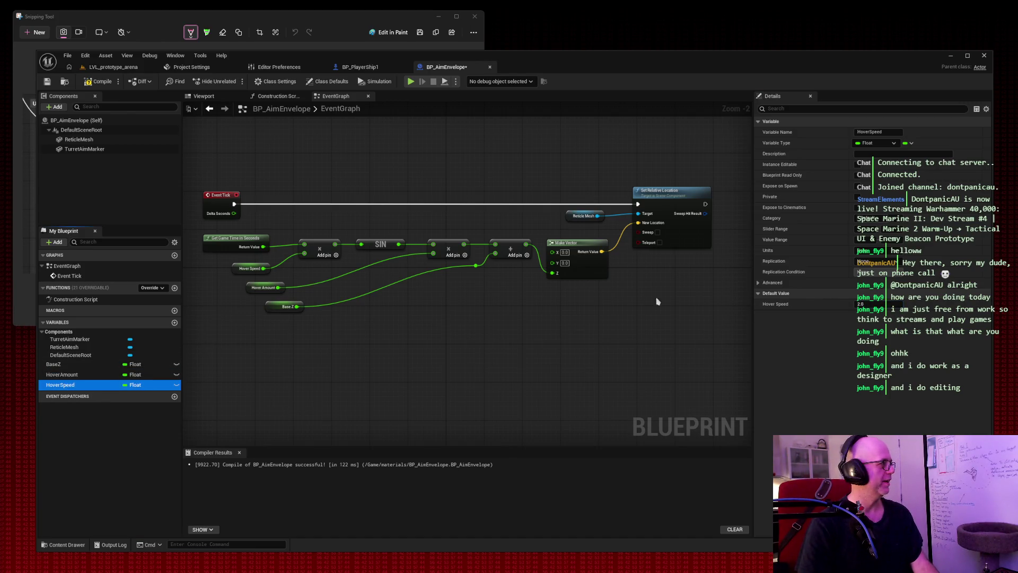
pyautogui.click(861, 305)
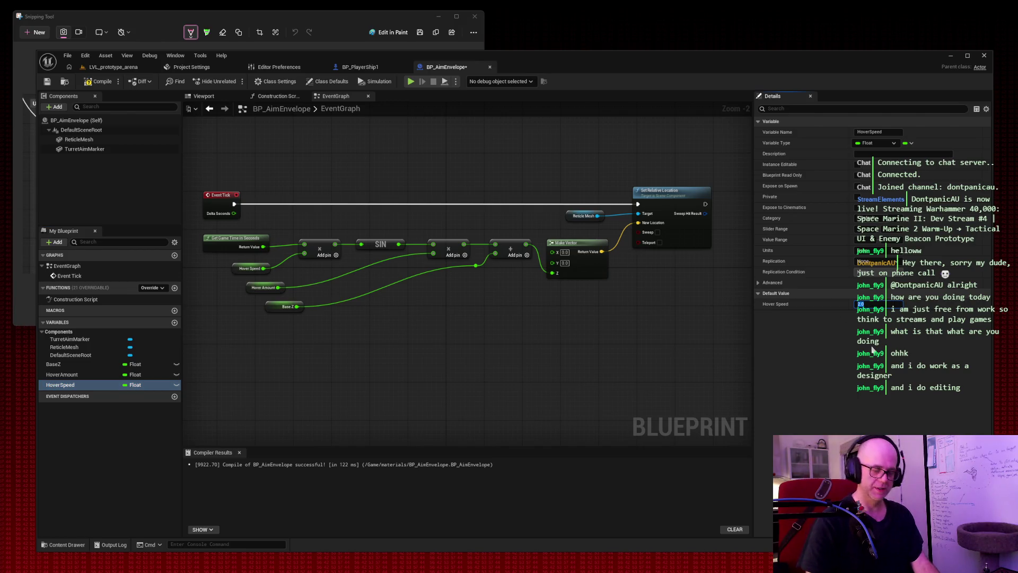
pyautogui.write('0.8')
pyautogui.click(99, 81)
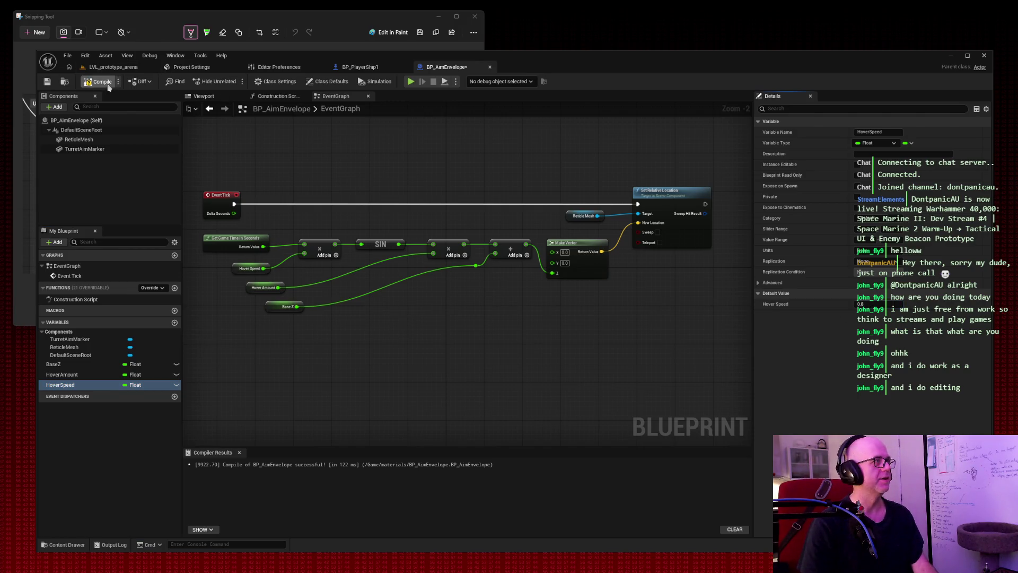
# Step: Save the blueprint and play-test the arena, flying the ship before stopping
pyautogui.click(47, 82)
pyautogui.click(113, 67)
pyautogui.click(236, 82)
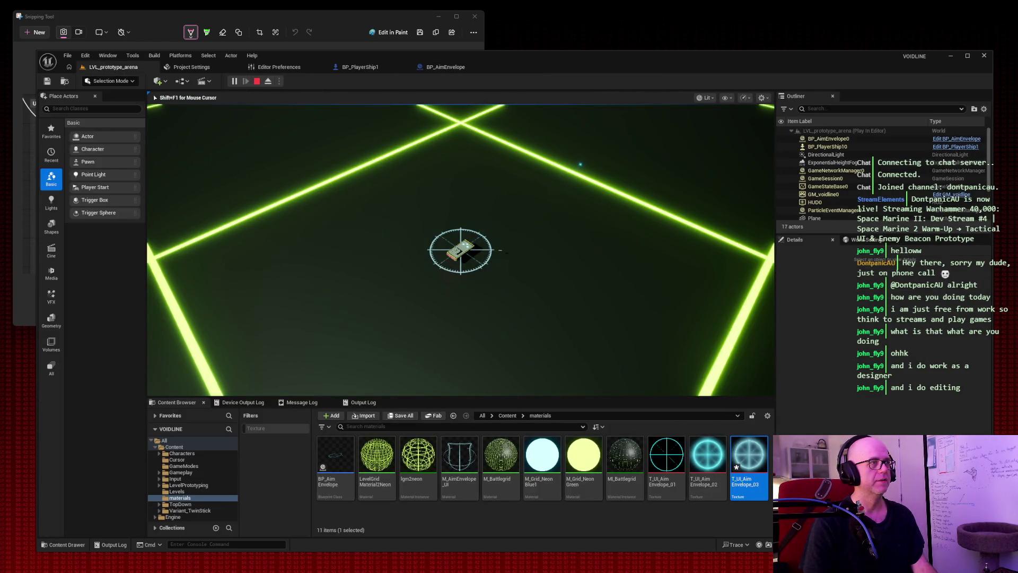
pyautogui.press('w')
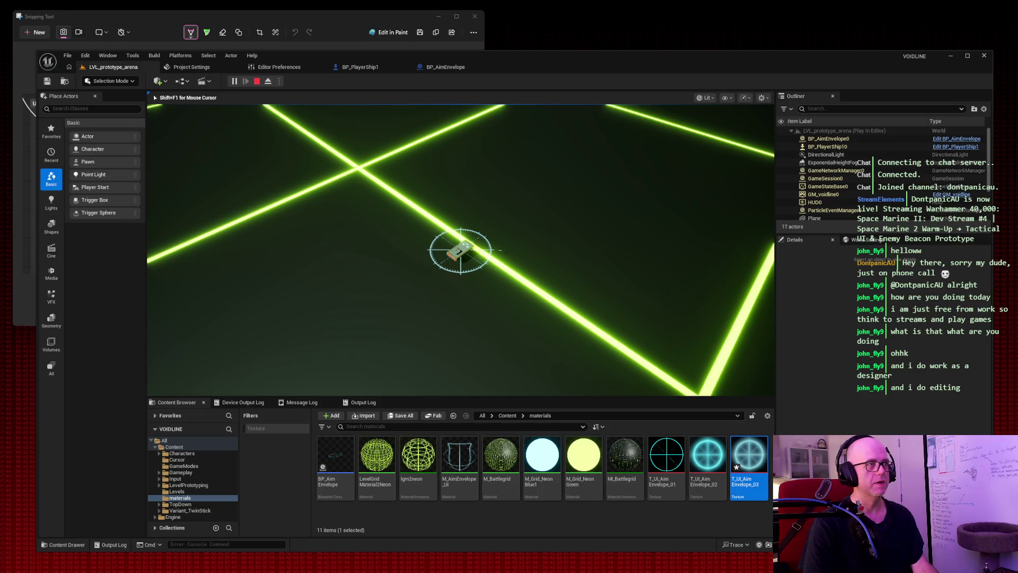
pyautogui.press('Escape')
# Step: In BP_AimEnvelope, change the BaseZ default value to 4.0
pyautogui.click(445, 67)
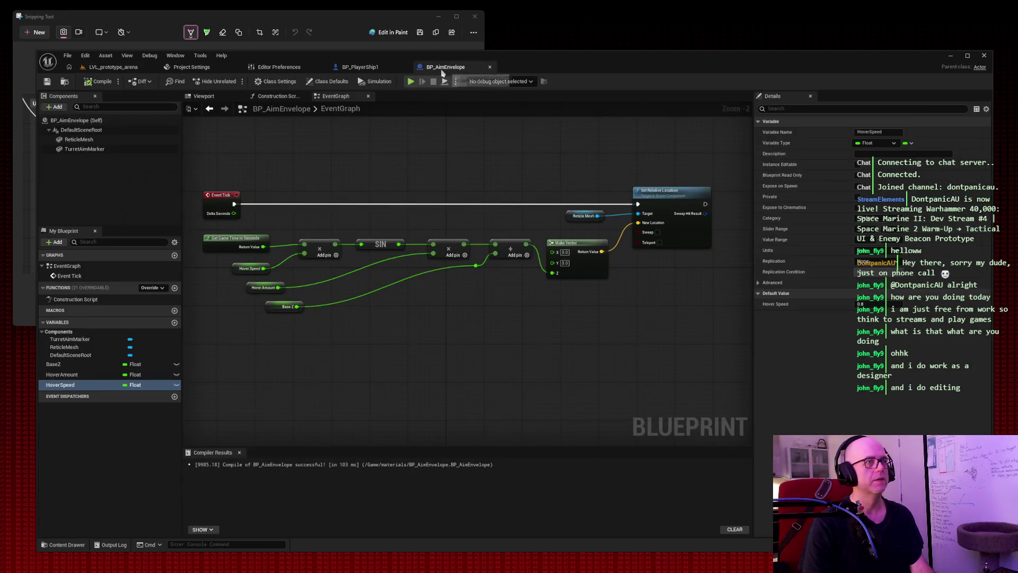
pyautogui.click(77, 364)
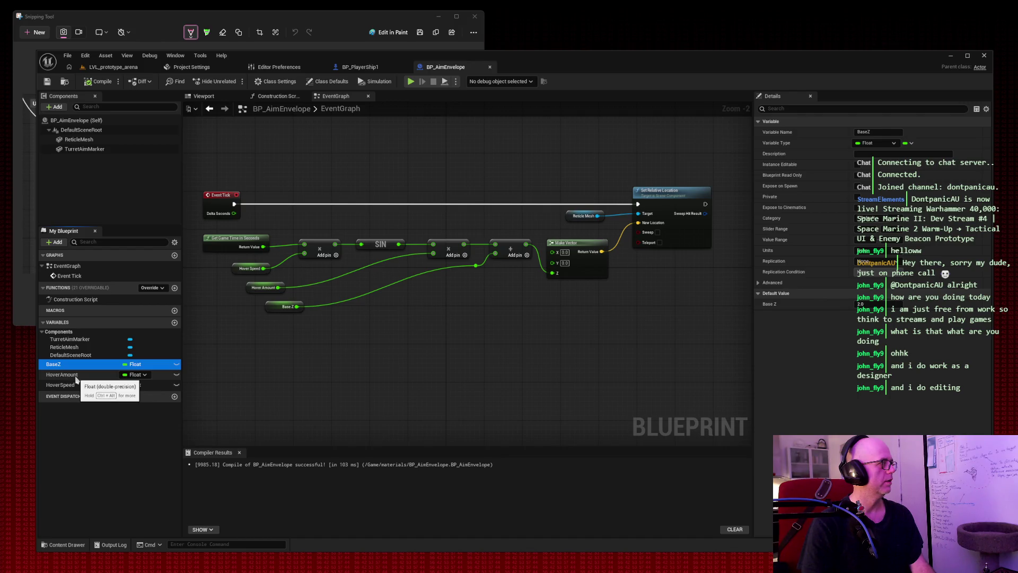
pyautogui.click(74, 374)
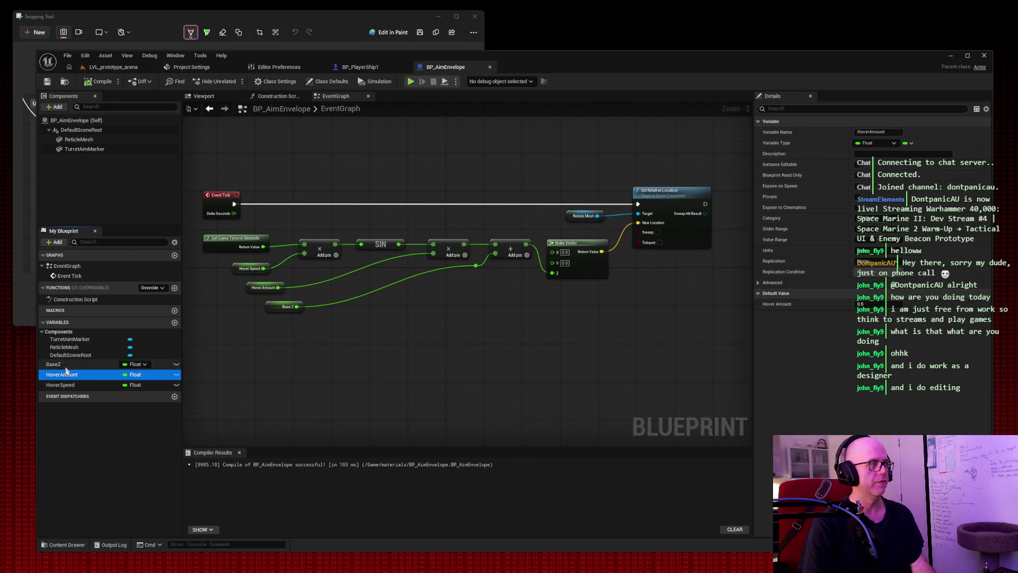
pyautogui.click(64, 364)
pyautogui.write('4')
pyautogui.press('Return')
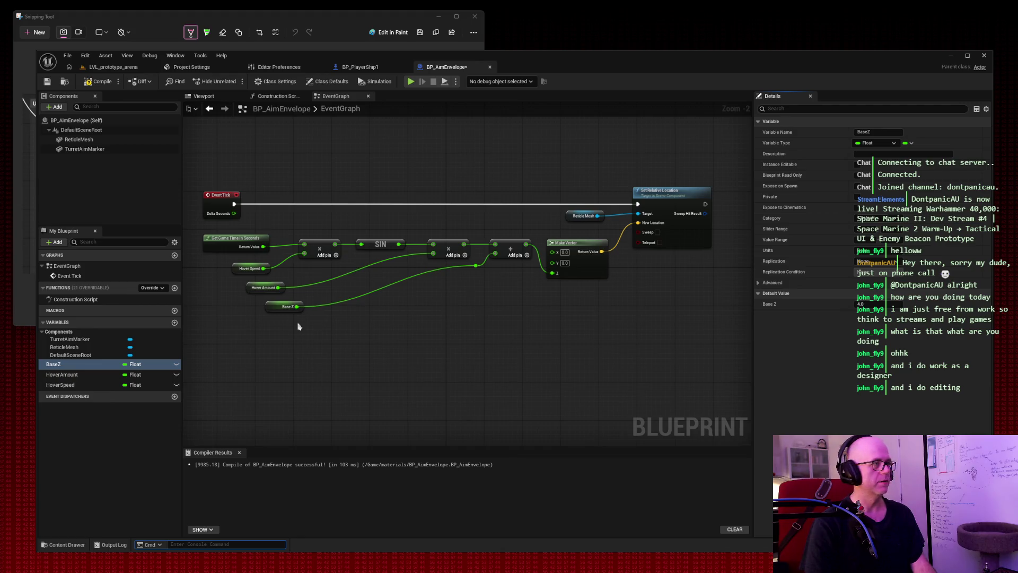
# Step: Set the HoverAmount default value to 3.0
pyautogui.click(75, 374)
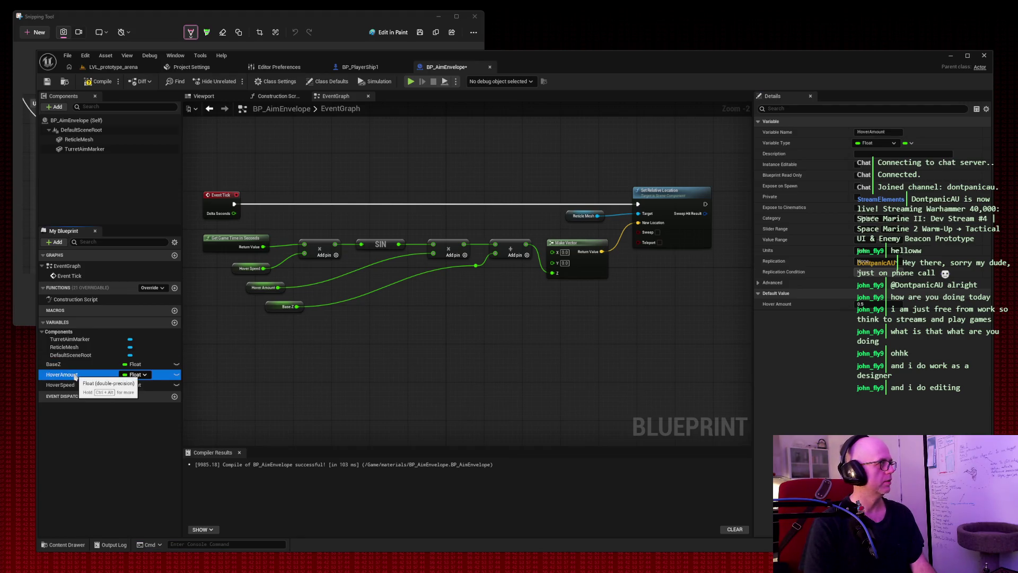
pyautogui.click(865, 304)
pyautogui.write('23')
pyautogui.press('Return')
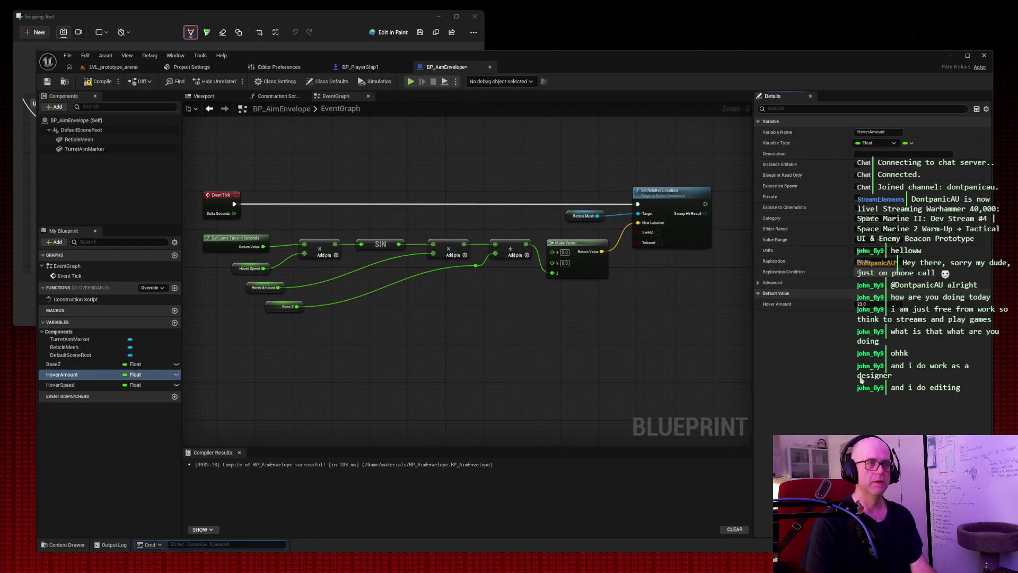
pyautogui.write('3')
pyautogui.press('Return')
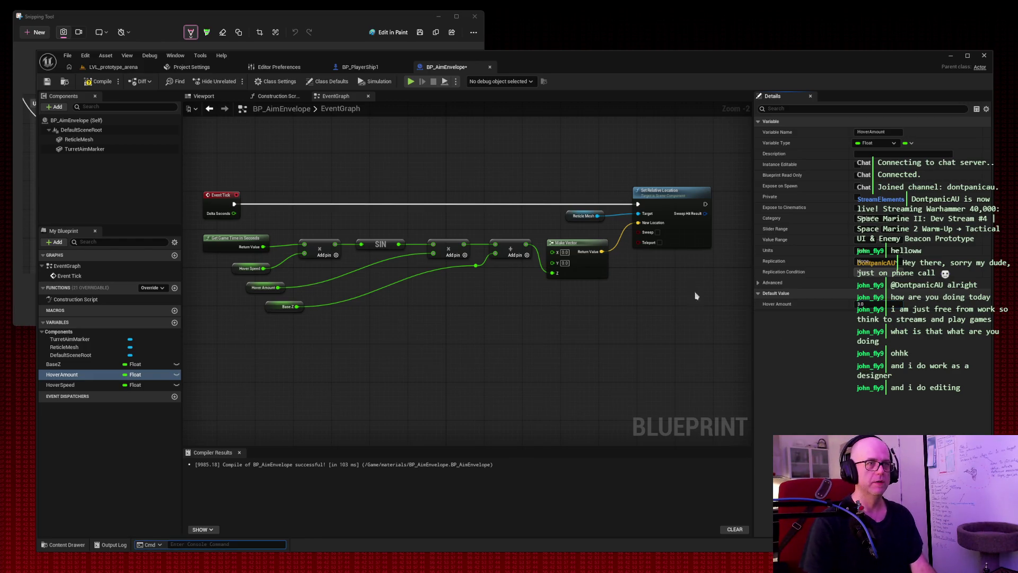
# Step: Play-test the arena level, flying the ship to watch the aim marker, then stop
pyautogui.click(113, 67)
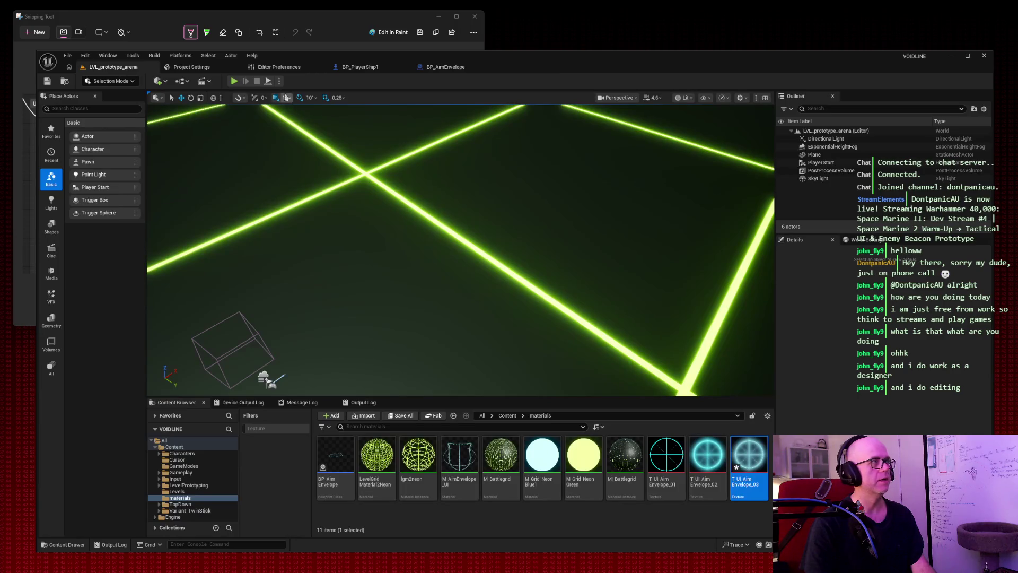
pyautogui.click(234, 81)
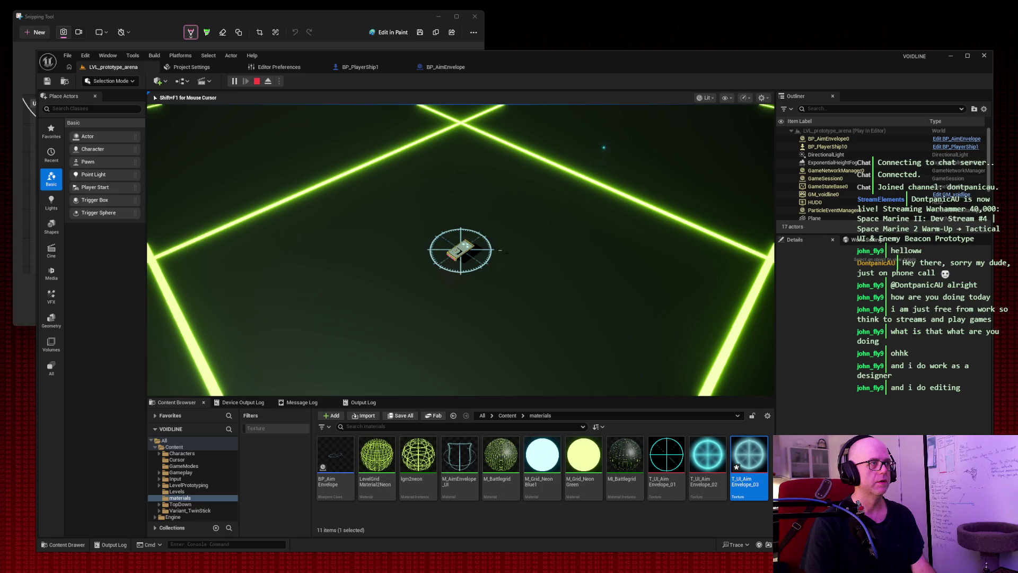
pyautogui.press('w')
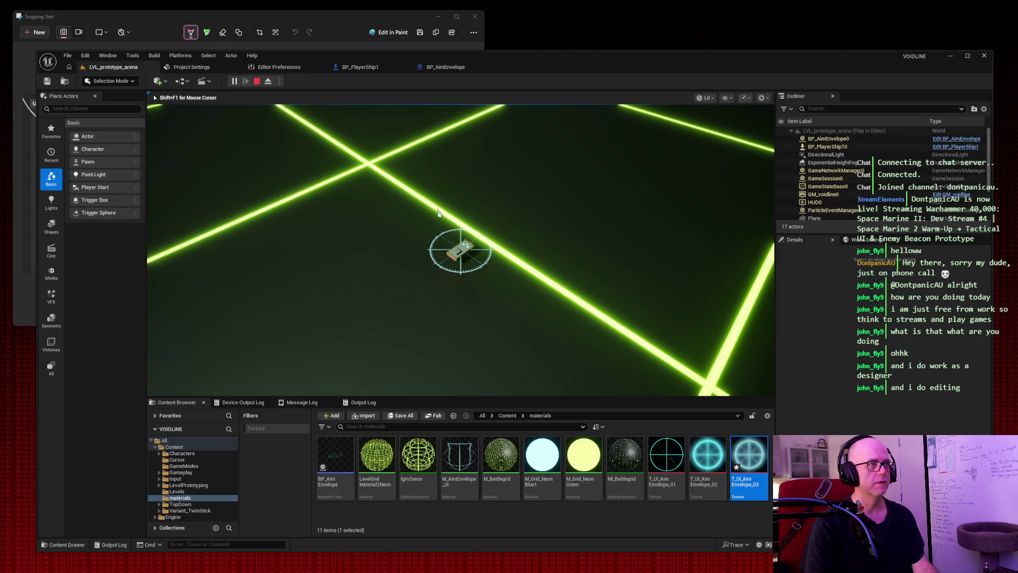
pyautogui.hotkey('shift', 'F1')
# Step: In BP_AimEnvelope, change the HoverAmount default value to 4.0
pyautogui.click(433, 68)
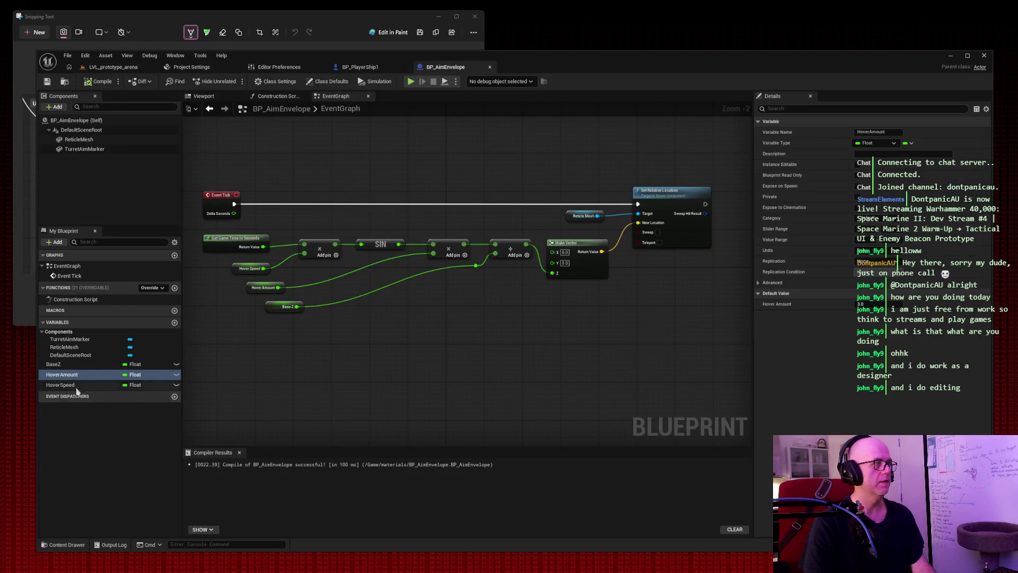
pyautogui.click(77, 386)
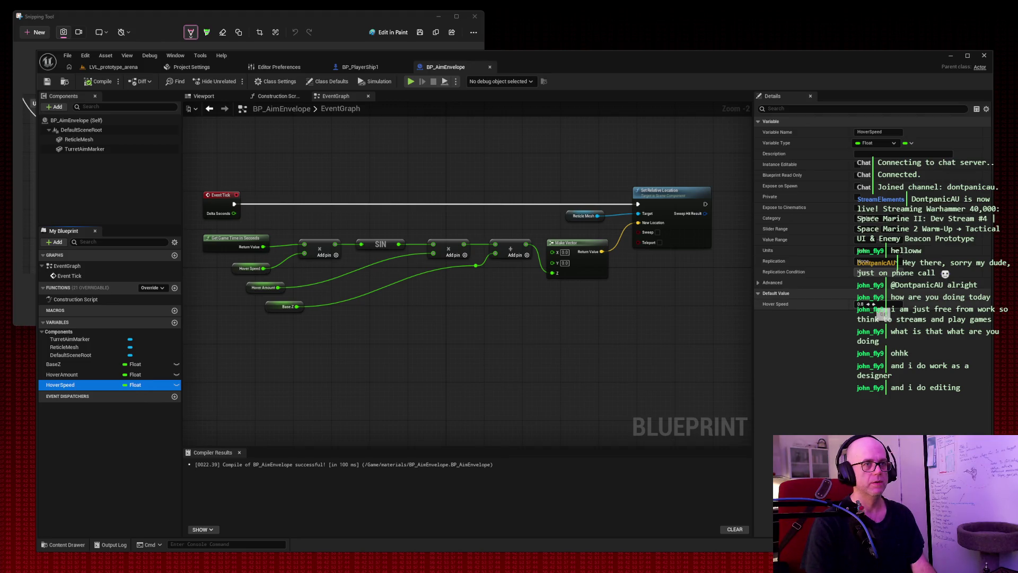
pyautogui.click(865, 304)
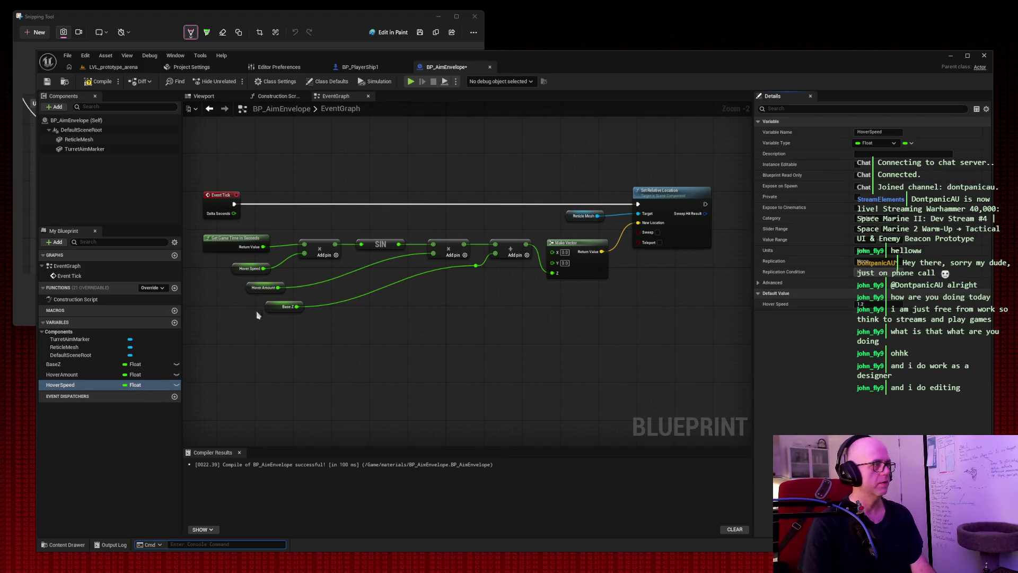
pyautogui.click(65, 375)
pyautogui.click(865, 304)
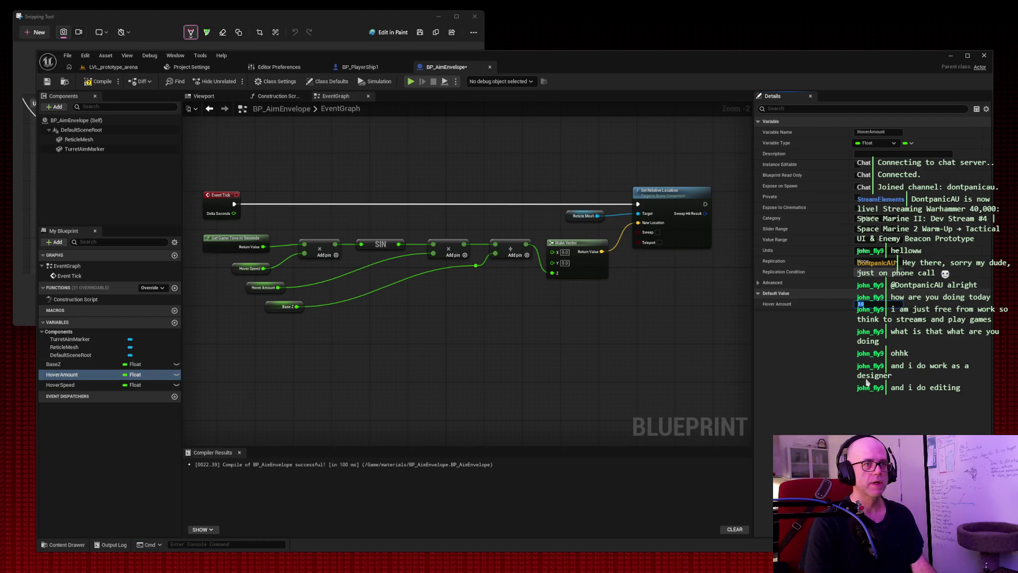
pyautogui.write('4')
pyautogui.press('Return')
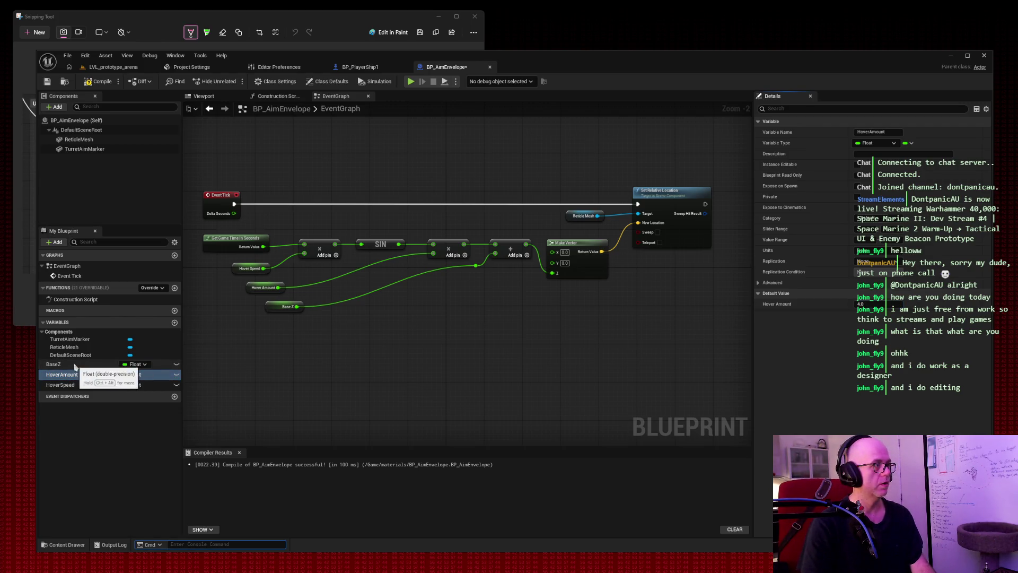
# Step: Play-test the arena level, flying the ship to check the marker, then stop
pyautogui.click(112, 67)
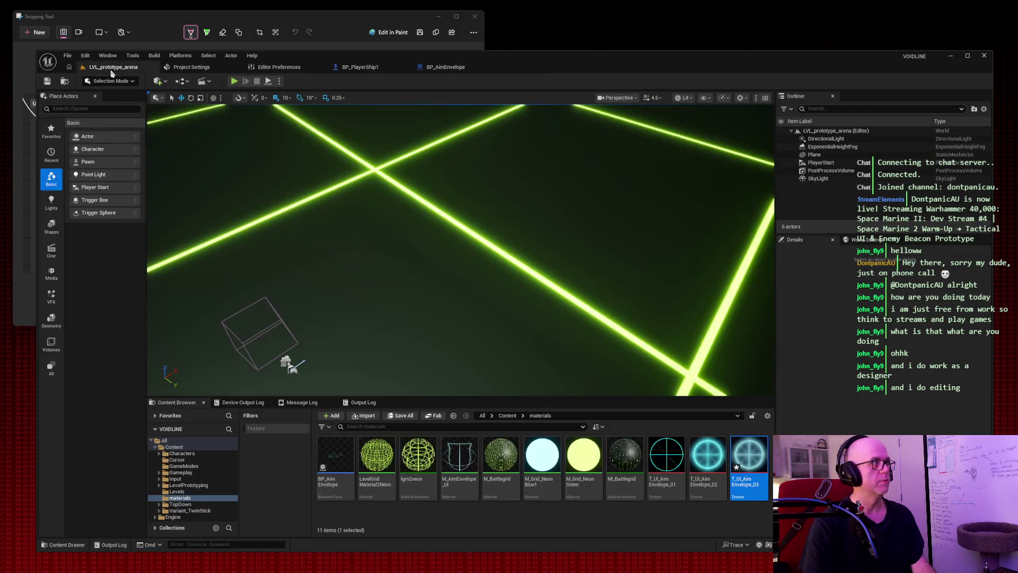
pyautogui.click(235, 82)
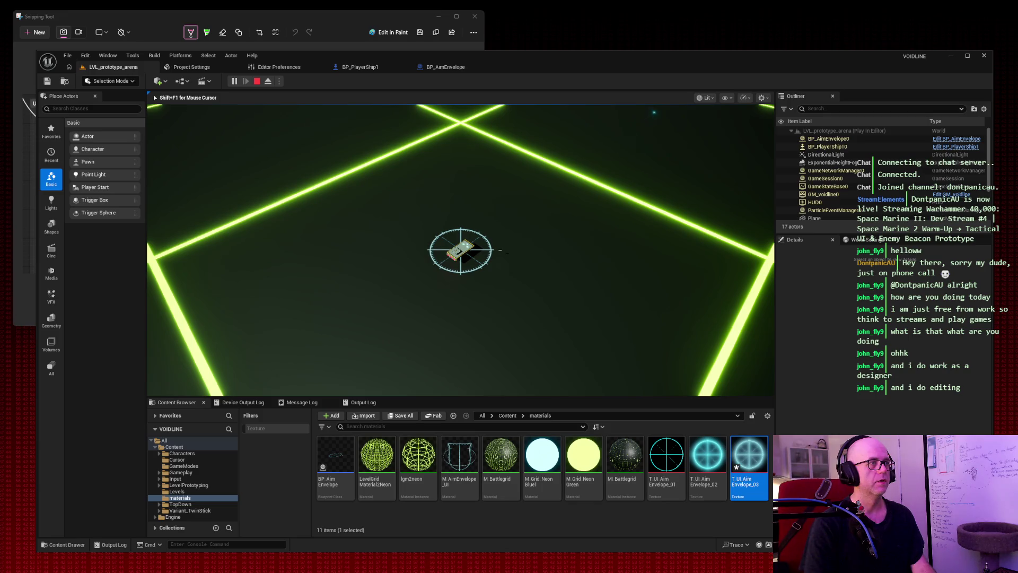
pyautogui.press('w')
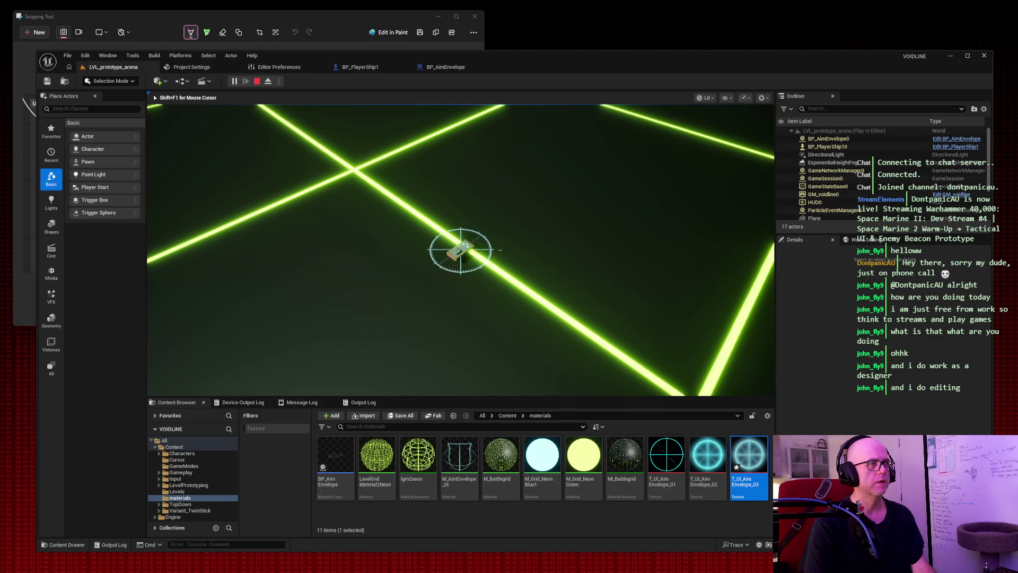
pyautogui.hotkey('shift', 'F1')
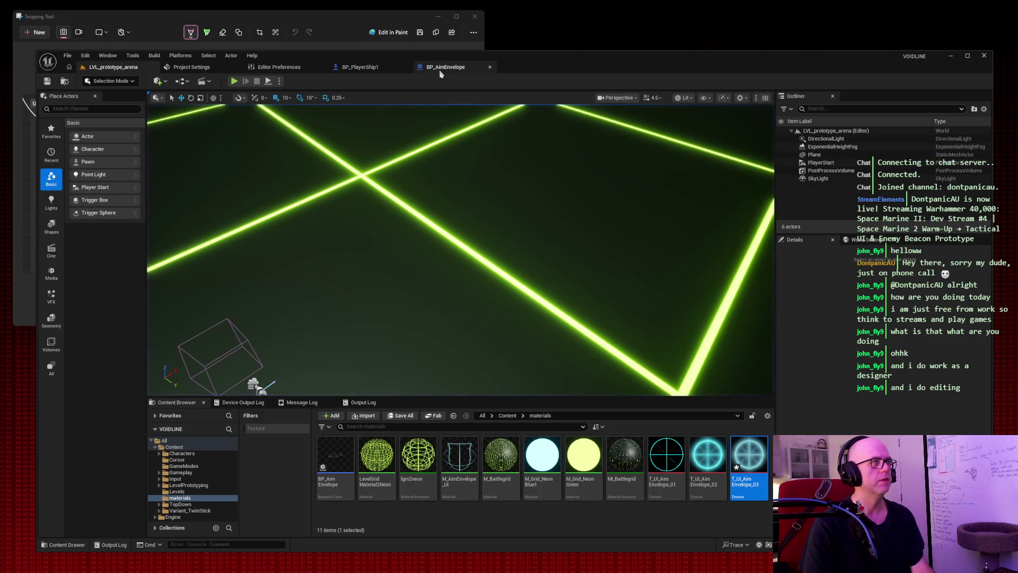
# Step: Reopen BP_AimEnvelope and change the BaseZ default value to 8
pyautogui.click(446, 67)
pyautogui.click(79, 363)
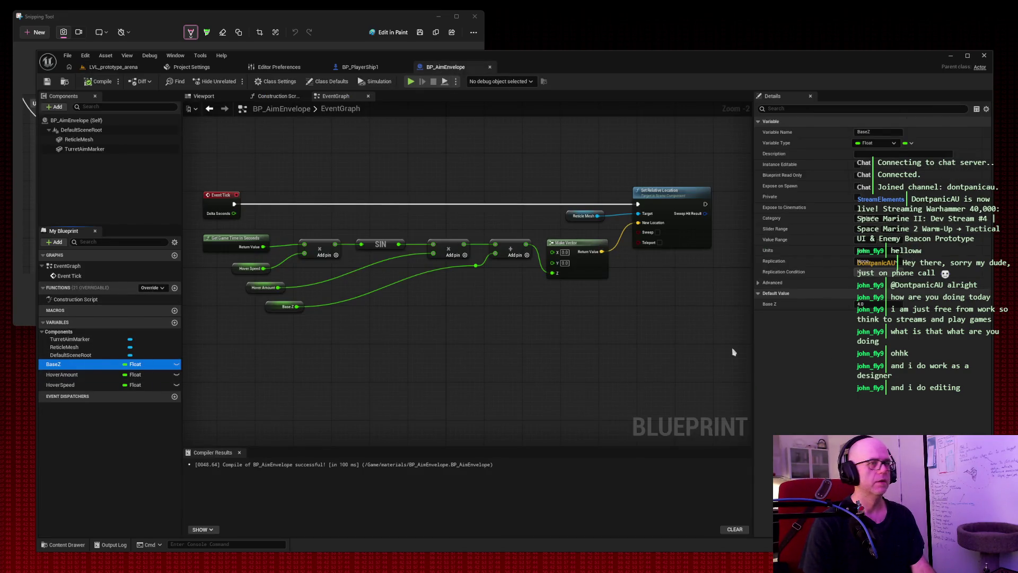
pyautogui.click(866, 306)
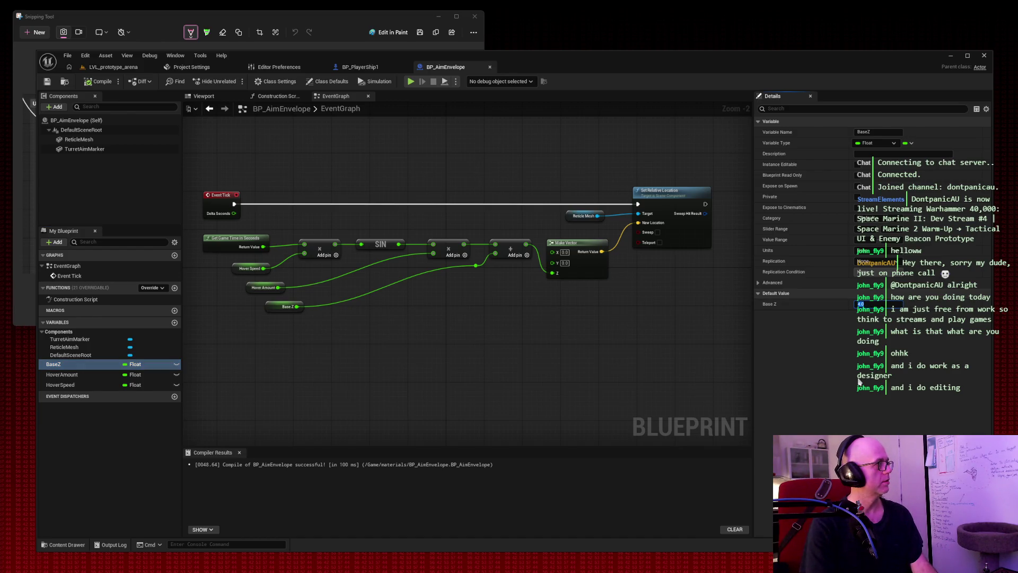
pyautogui.press('BackSpace')
pyautogui.write('8')
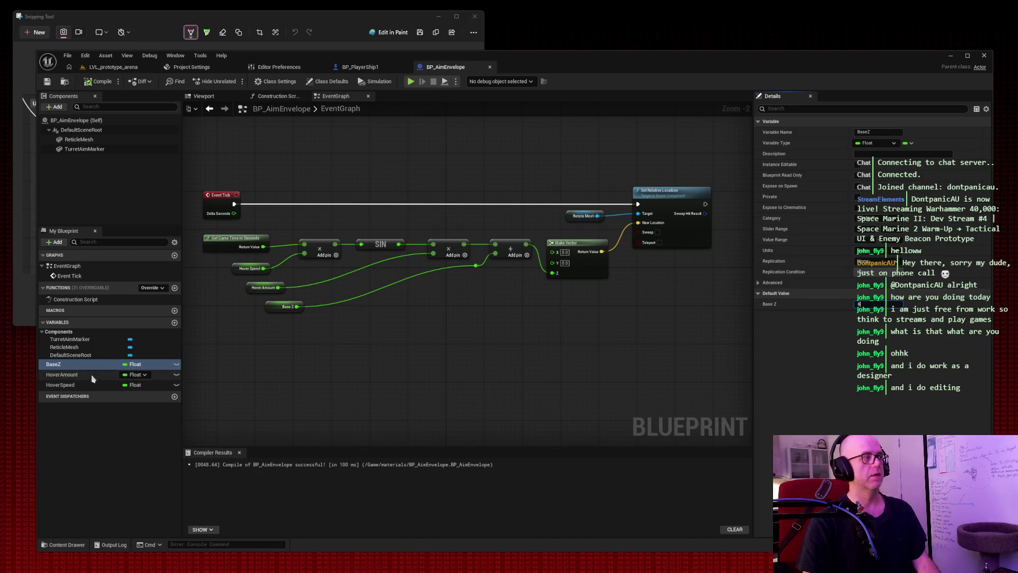
# Step: Review the HoverAmount and HoverSpeed defaults, then return to the arena level
pyautogui.click(64, 374)
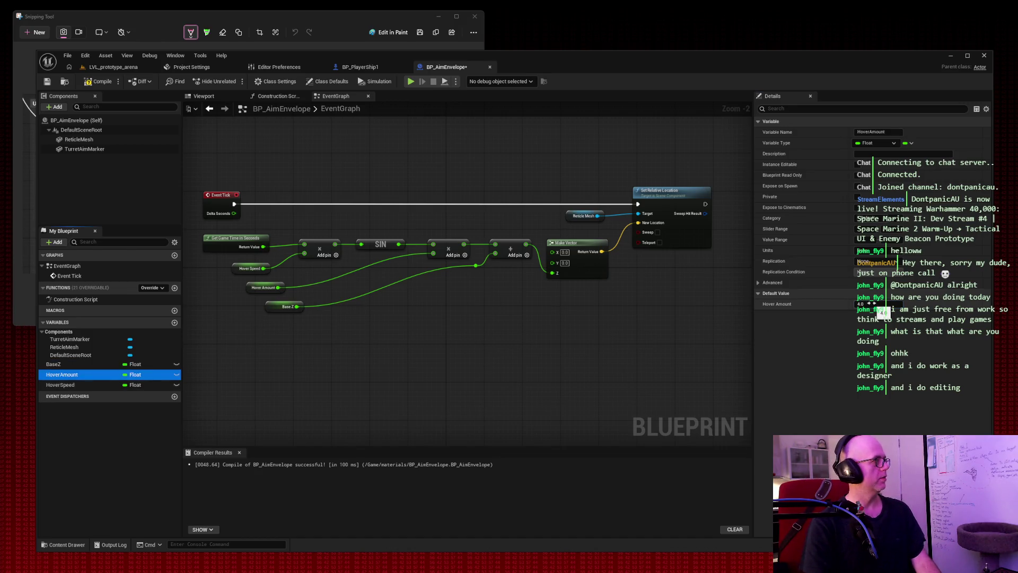
pyautogui.click(871, 303)
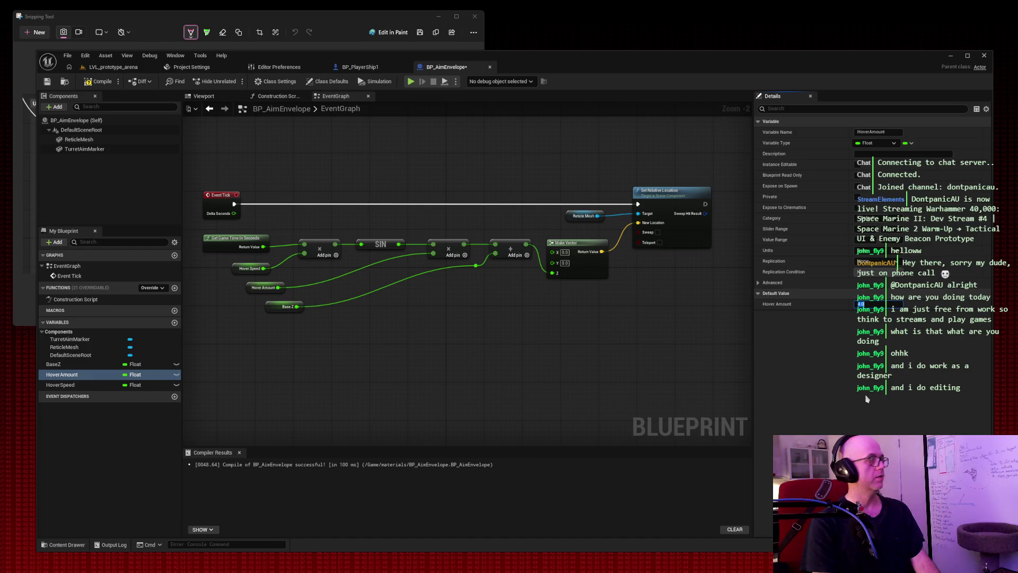
pyautogui.click(102, 384)
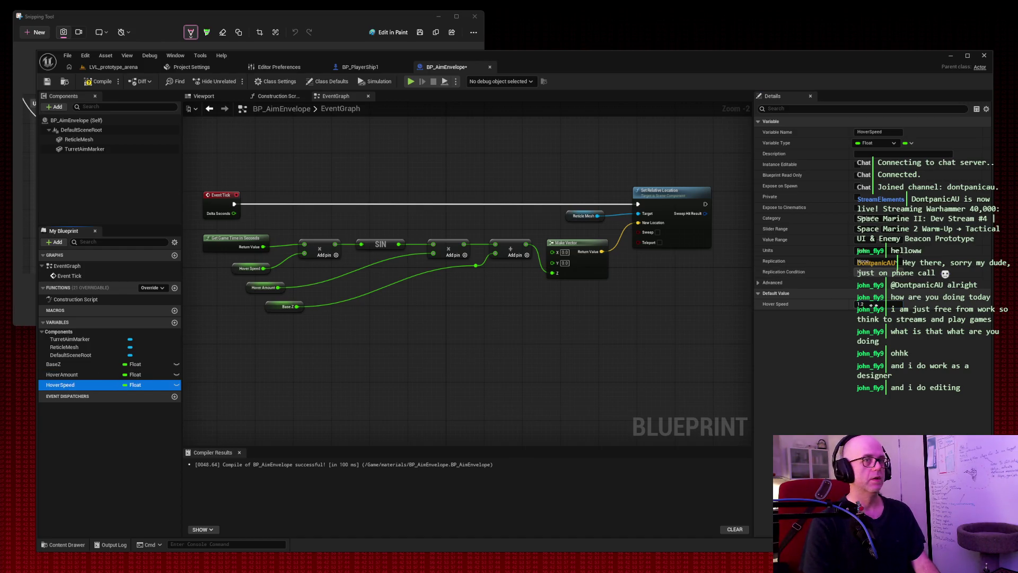
pyautogui.click(869, 304)
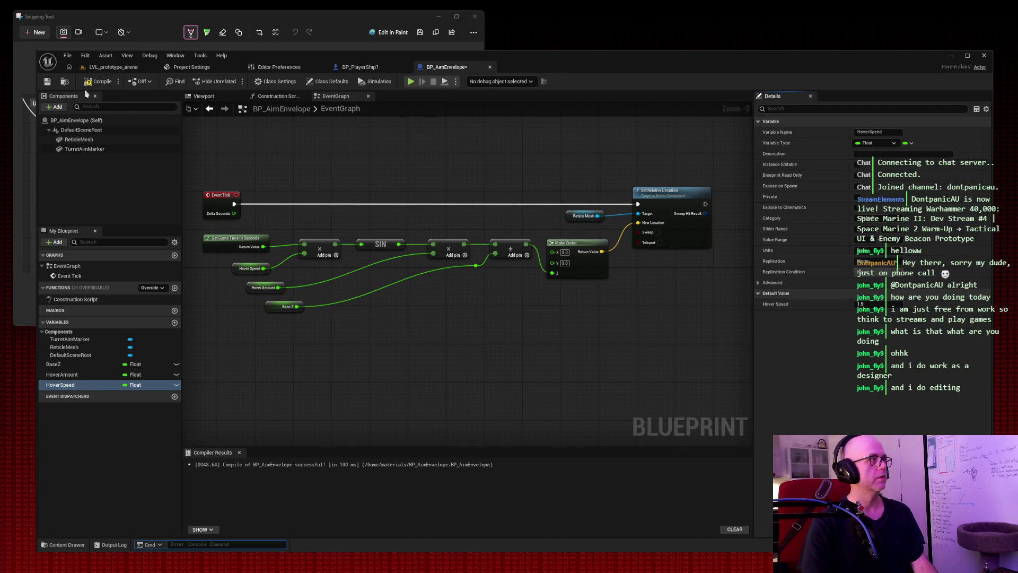
pyautogui.click(113, 67)
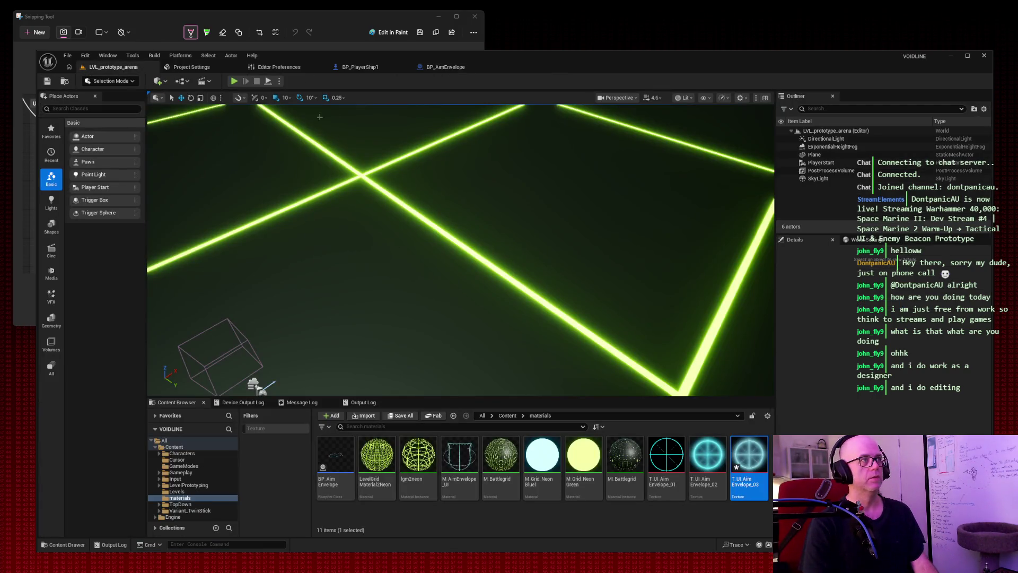
# Step: Play-test the arena, steering the ship around the grid, then return to BP_AimEnvelope's EventGraph
pyautogui.click(234, 81)
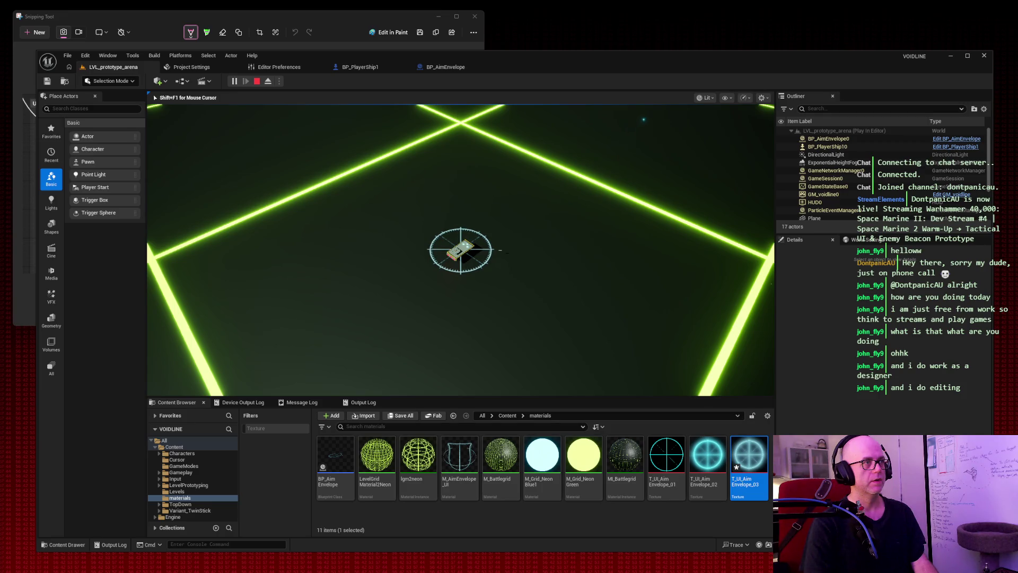
pyautogui.press('w')
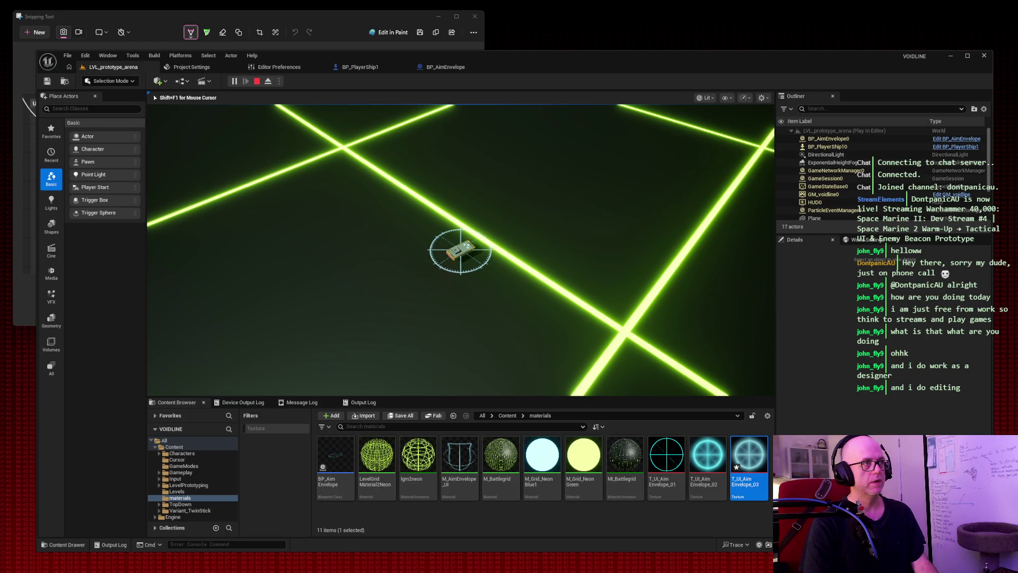
pyautogui.press('w')
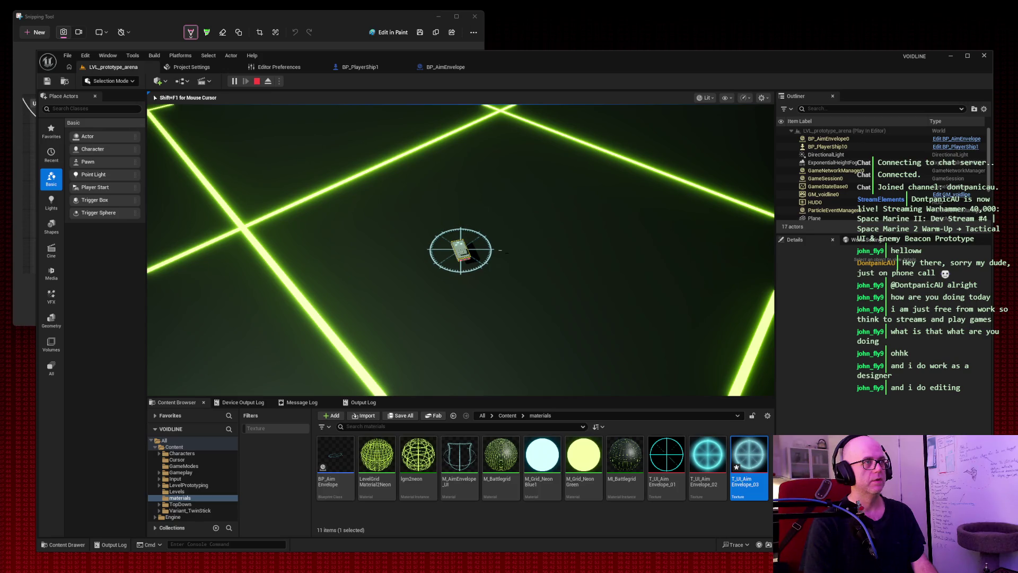
pyautogui.press('w')
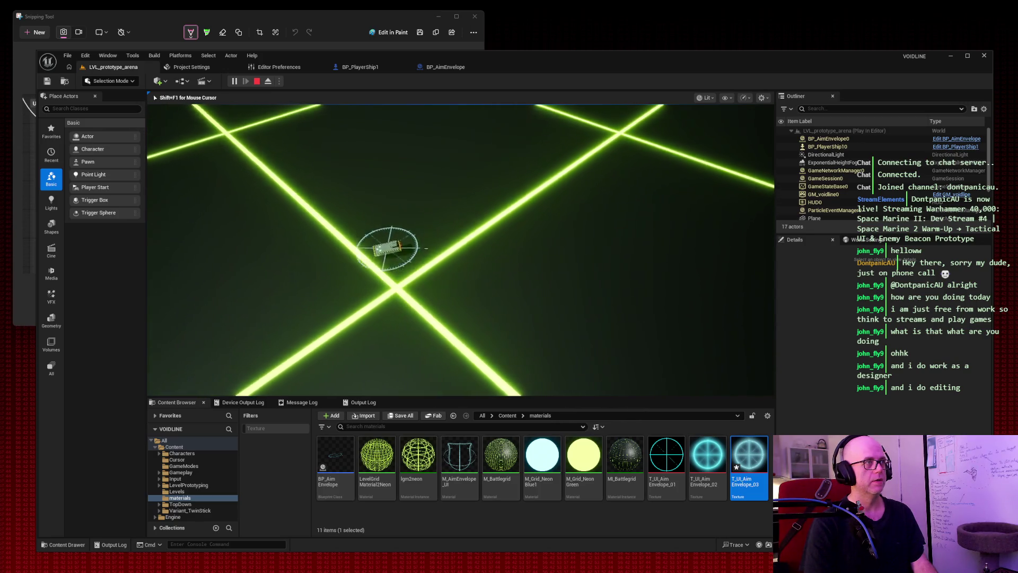
pyautogui.press('w')
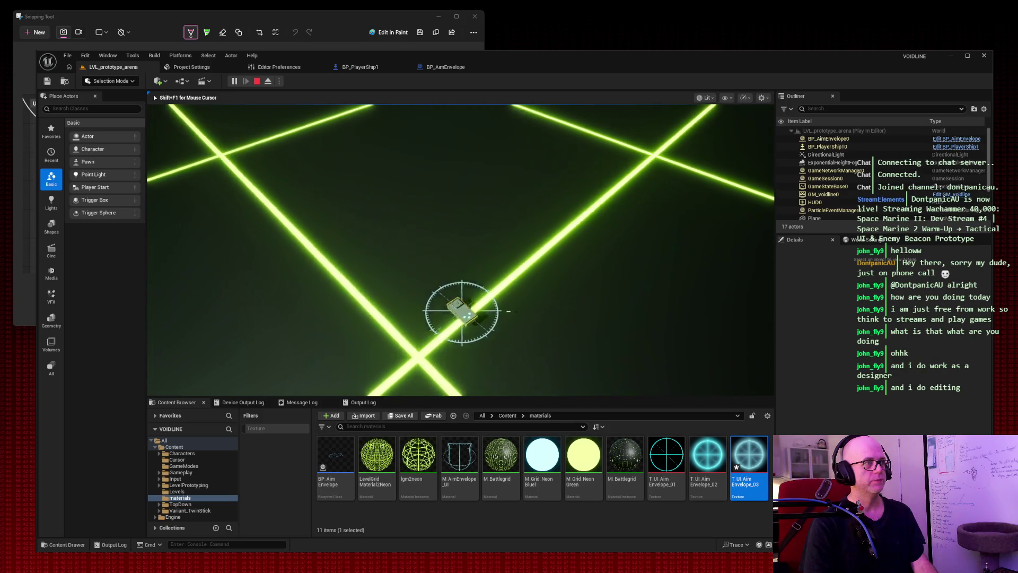
pyautogui.press('w')
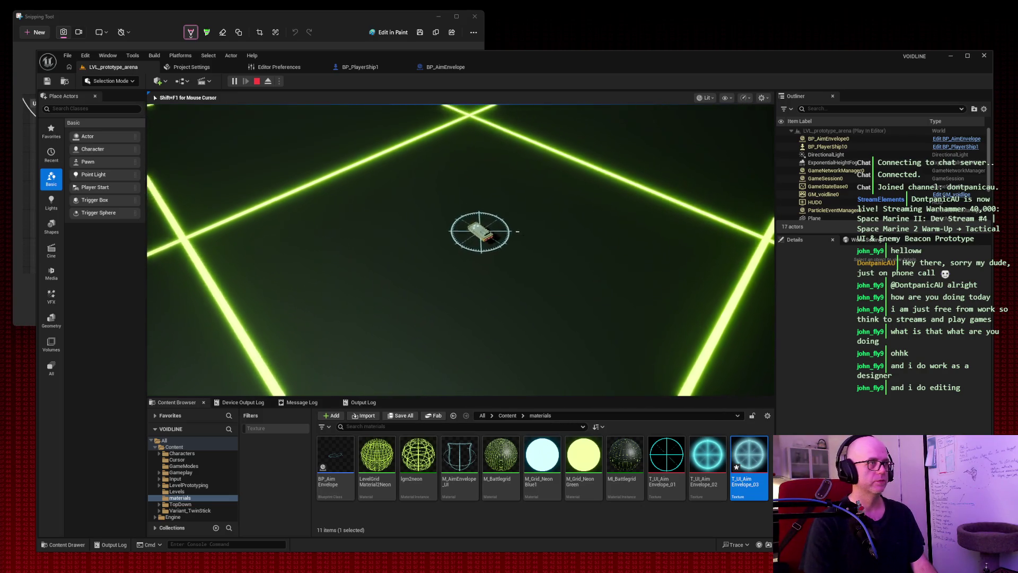
pyautogui.press('w')
pyautogui.press('w')
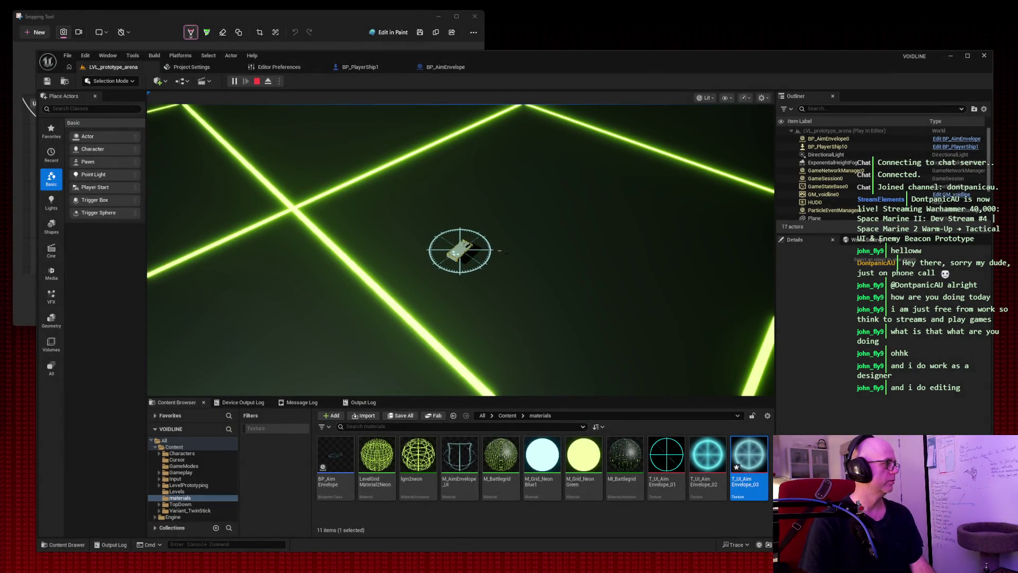
pyautogui.press('Escape')
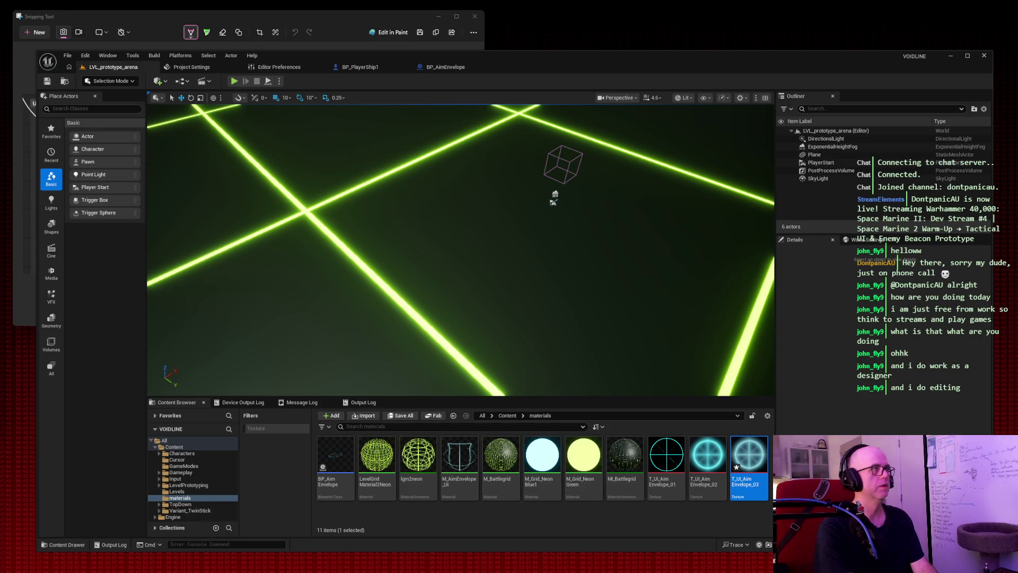
pyautogui.hotkey('ctrl', 'Tab')
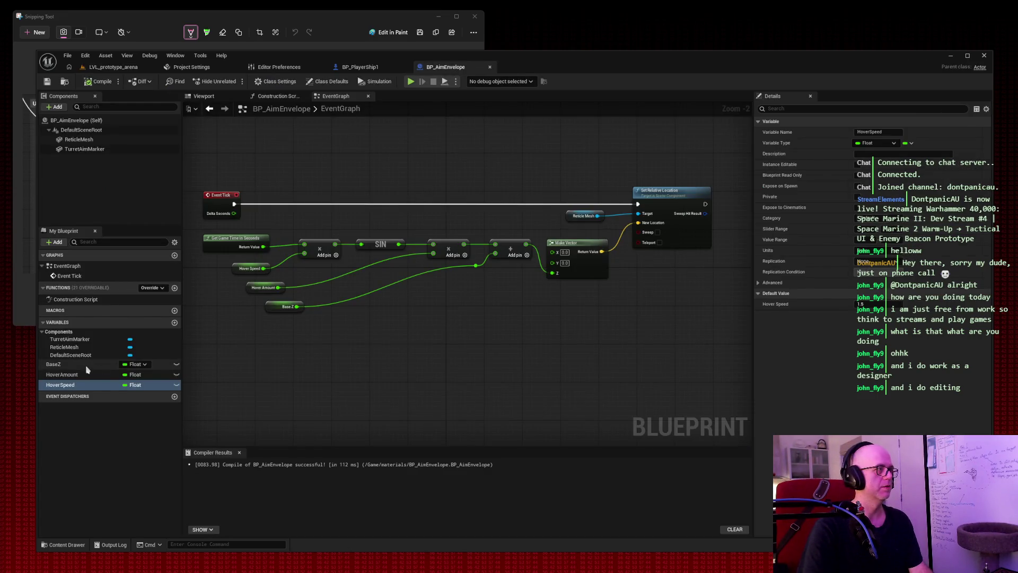
# Step: Review the BaseZ, HoverAmount and HoverSpeed defaults, then play-test the arena level
pyautogui.click(86, 365)
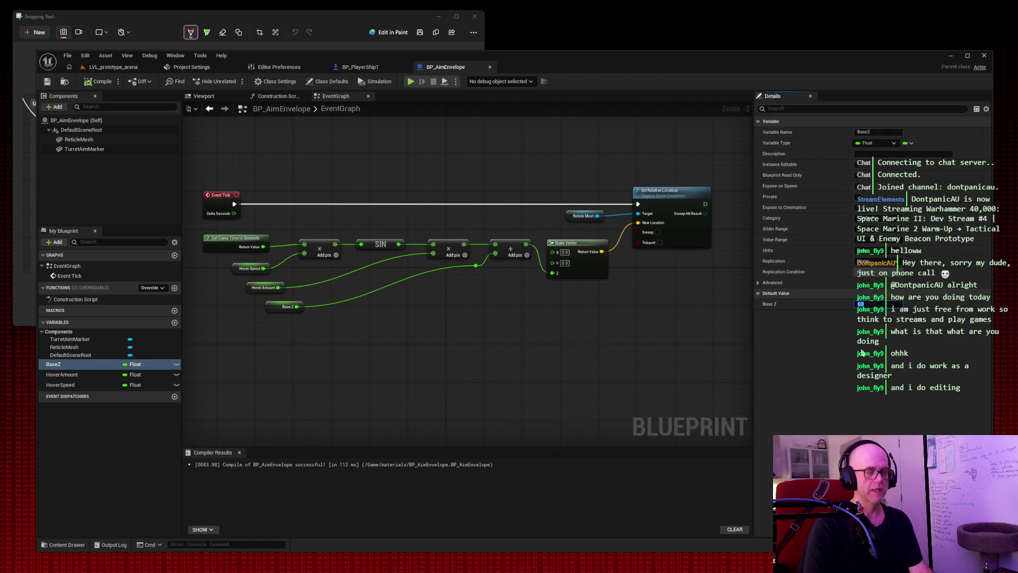
pyautogui.click(80, 375)
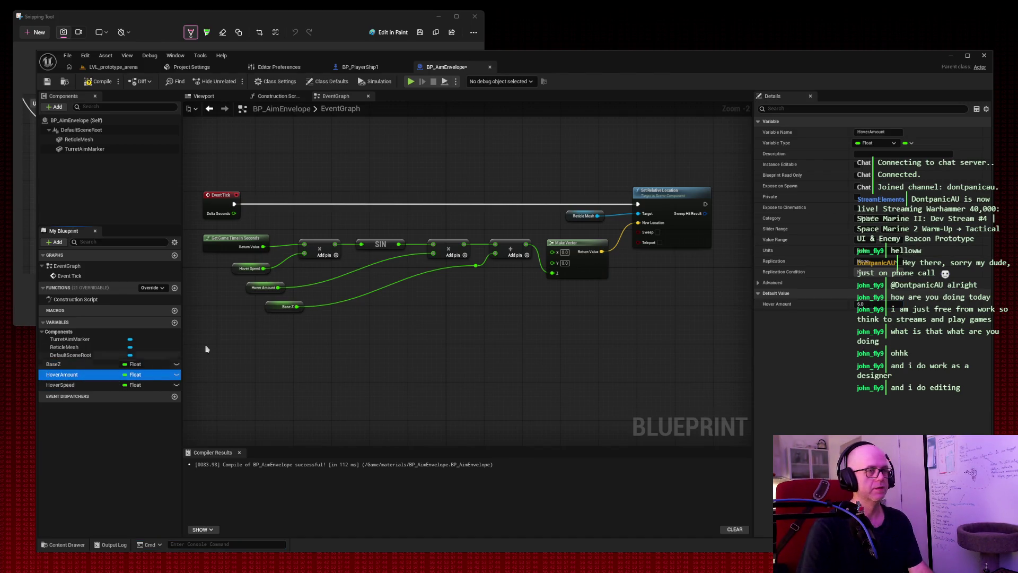
pyautogui.click(861, 304)
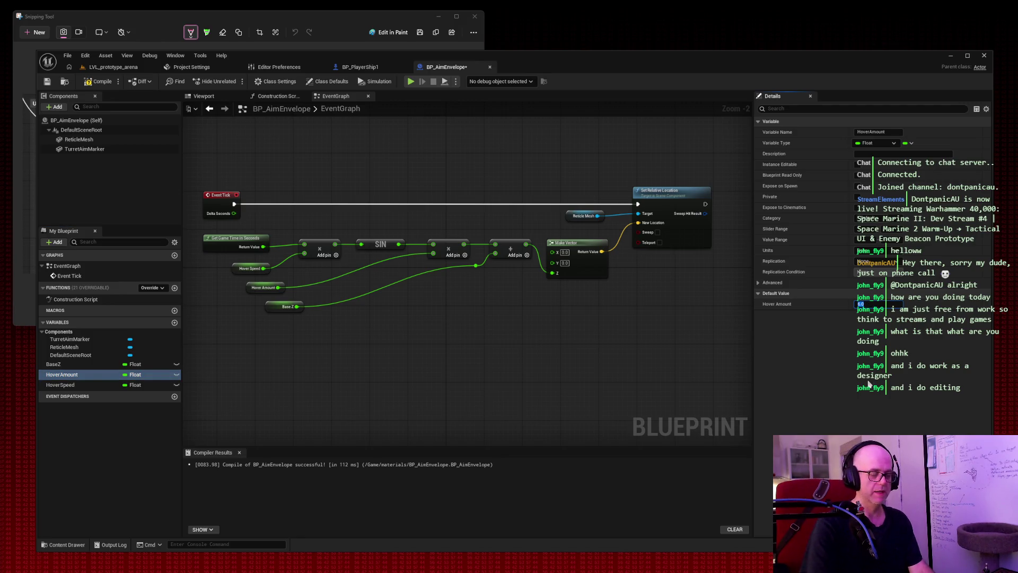
pyautogui.click(74, 385)
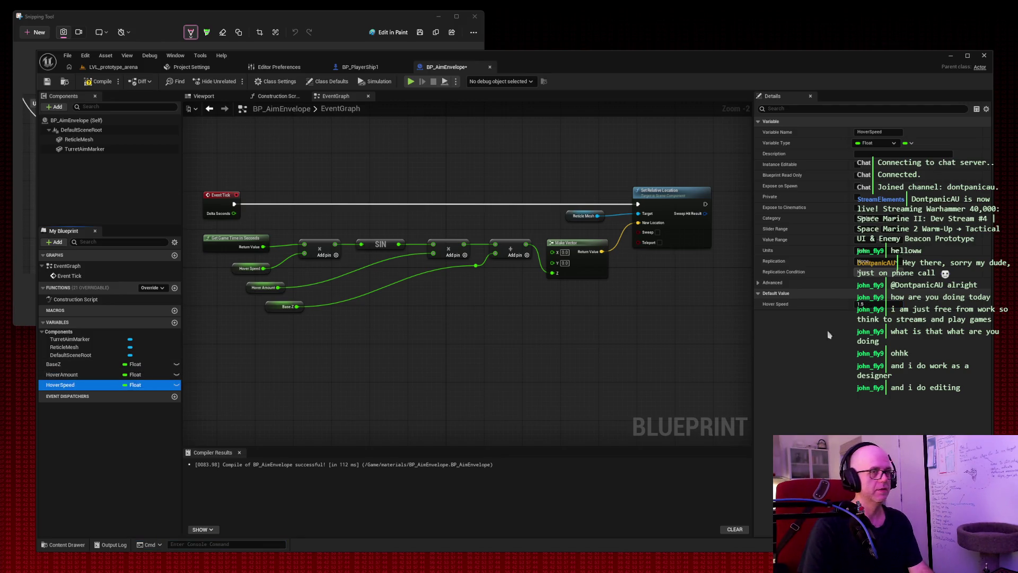
pyautogui.click(862, 304)
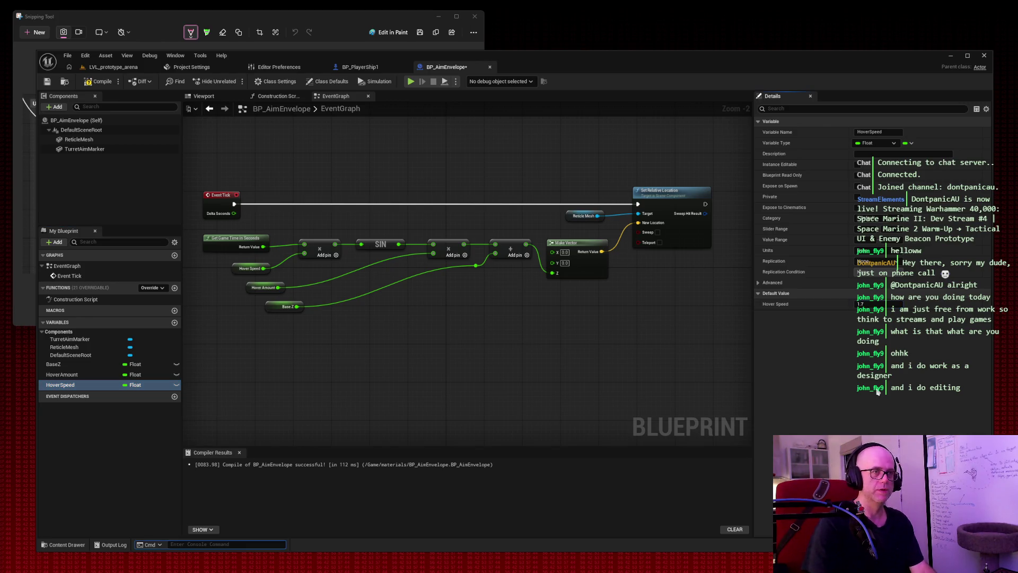
pyautogui.click(111, 67)
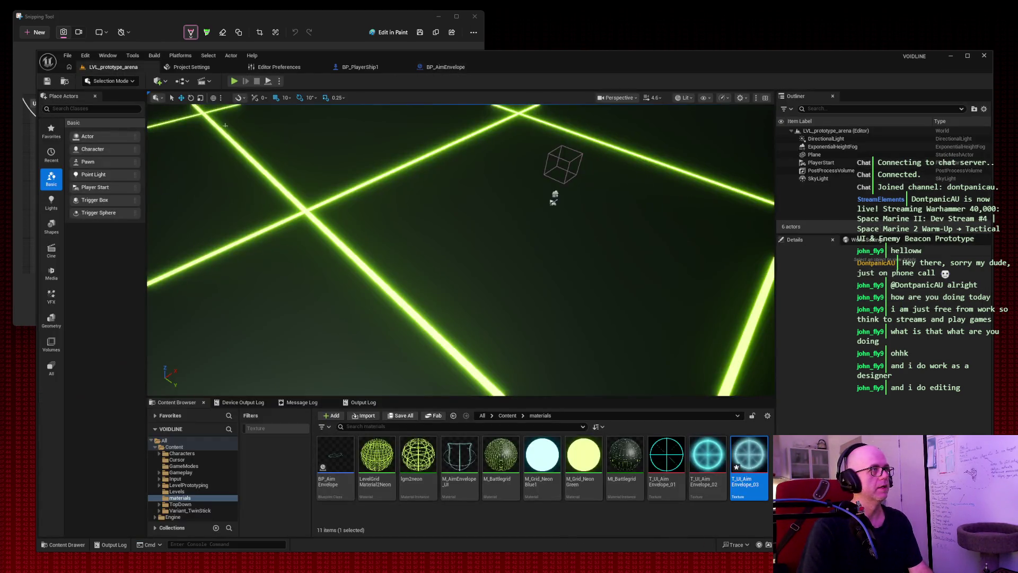
pyautogui.click(234, 81)
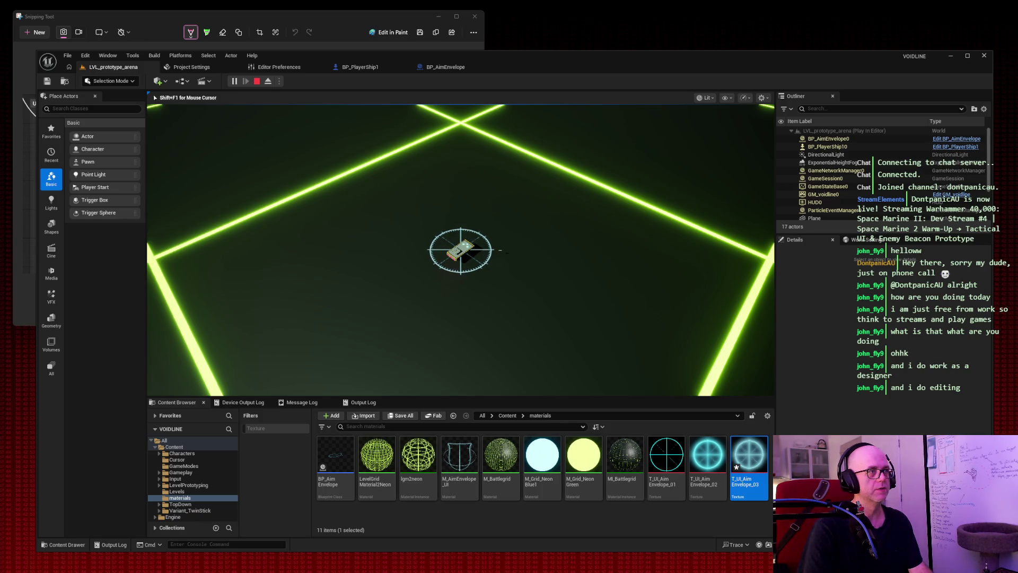
pyautogui.press('Escape')
# Step: Lower BP_AimEnvelope's HoverSpeed default to 1.2 and return to the arena level
pyautogui.click(445, 67)
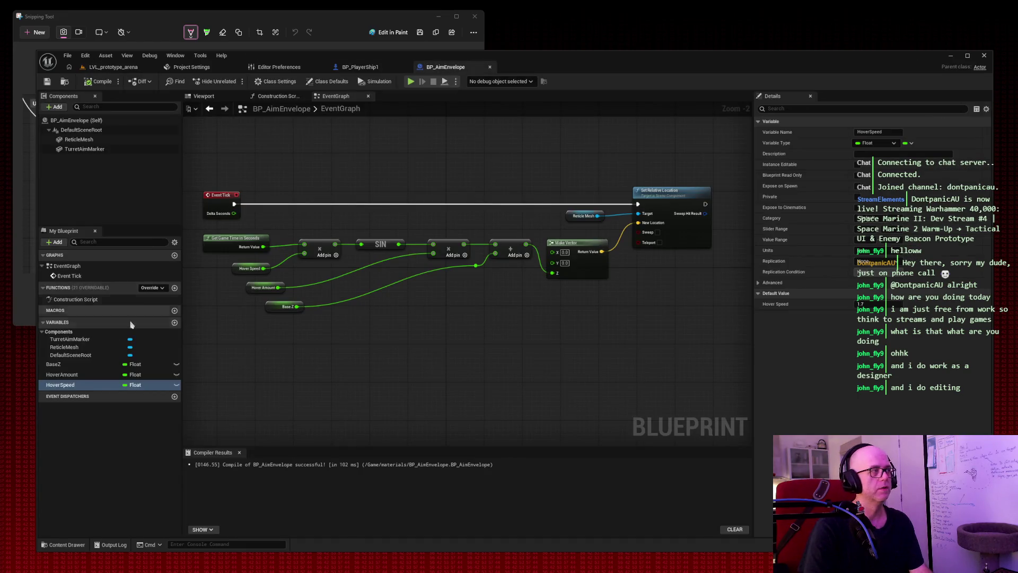
pyautogui.click(861, 303)
pyautogui.write('1.2')
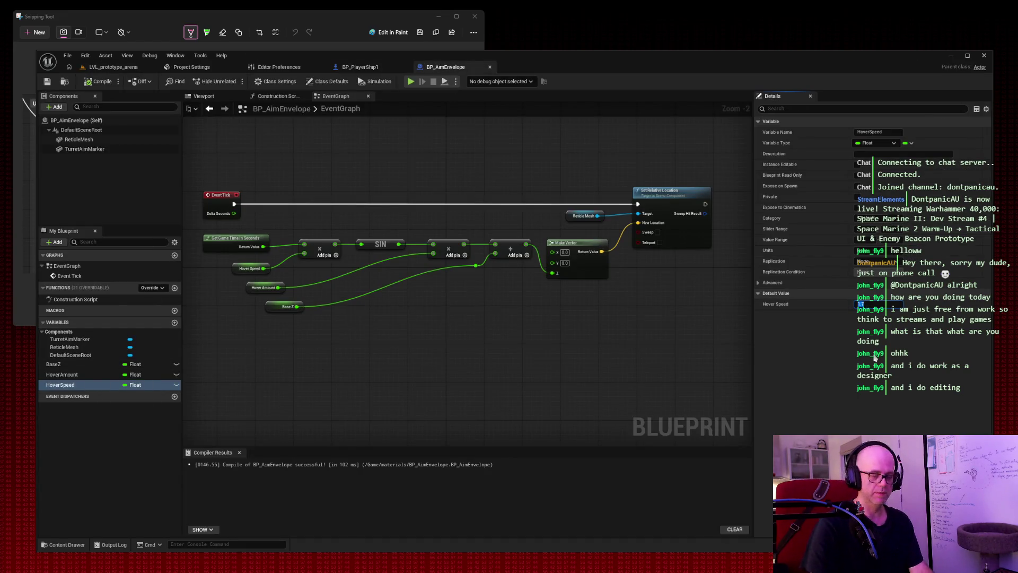
pyautogui.press('Return')
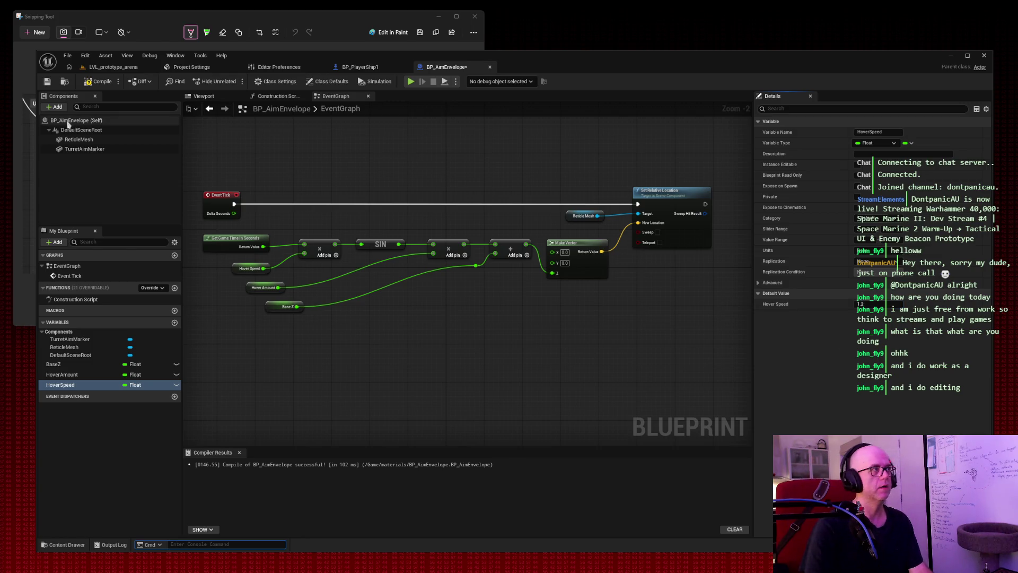
pyautogui.click(117, 71)
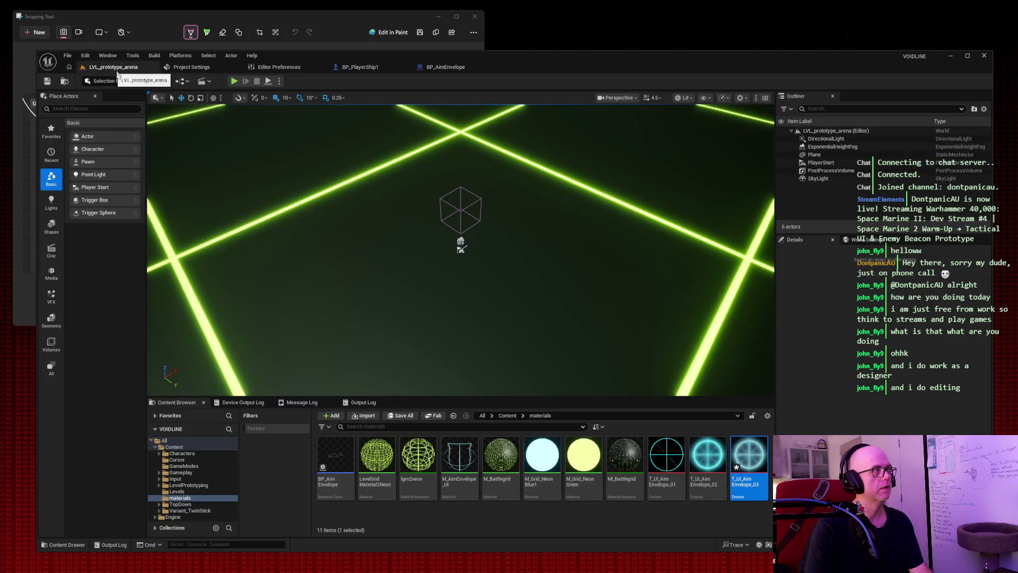
# Step: Run and stop a play-test of the arena, then reopen the BP_AimEnvelope blueprint
pyautogui.click(234, 81)
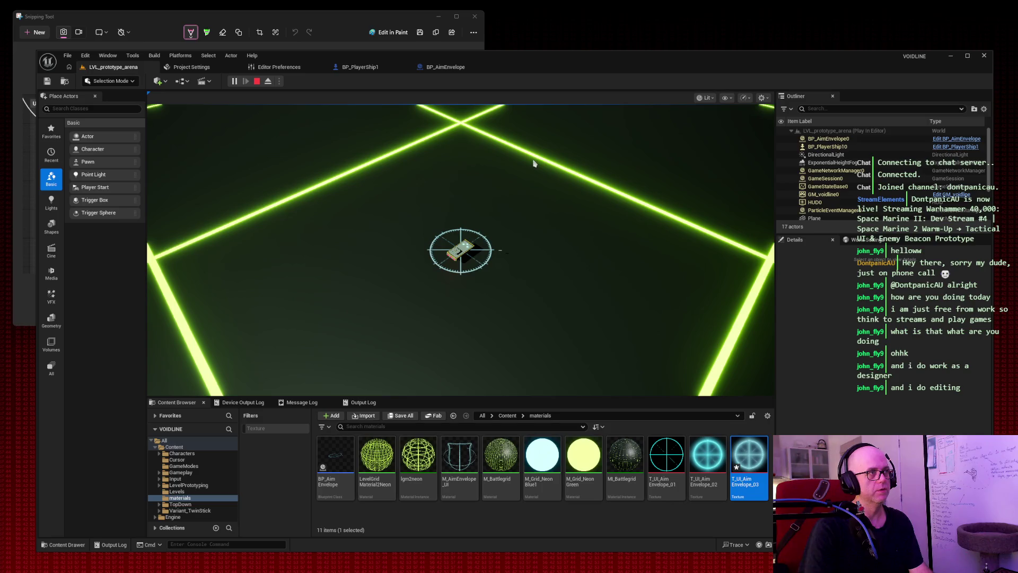
pyautogui.press('Escape')
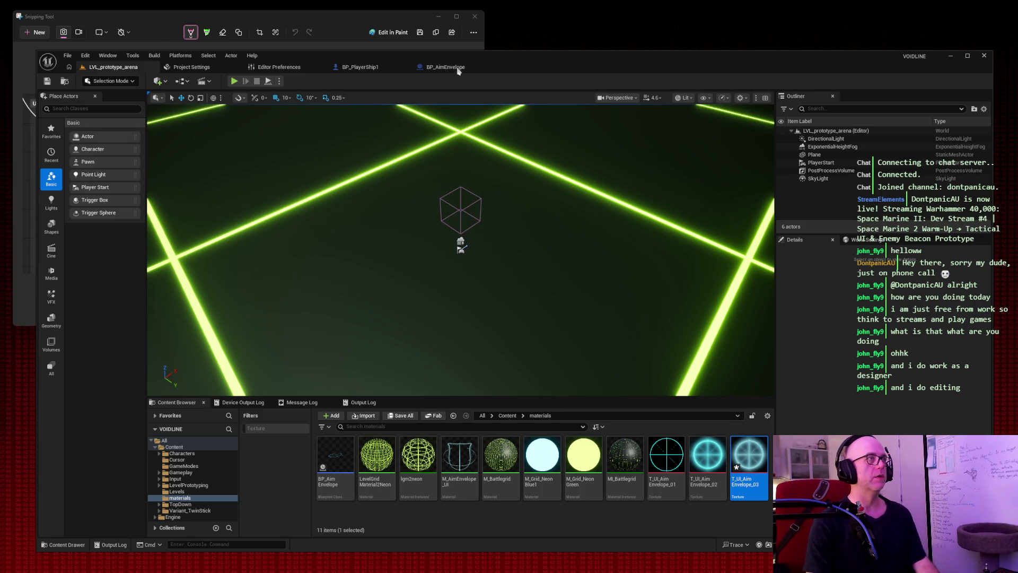
pyautogui.click(459, 68)
# Step: Switch to the blueprint's Viewport and select the TurretAimMarker component
pyautogui.click(203, 96)
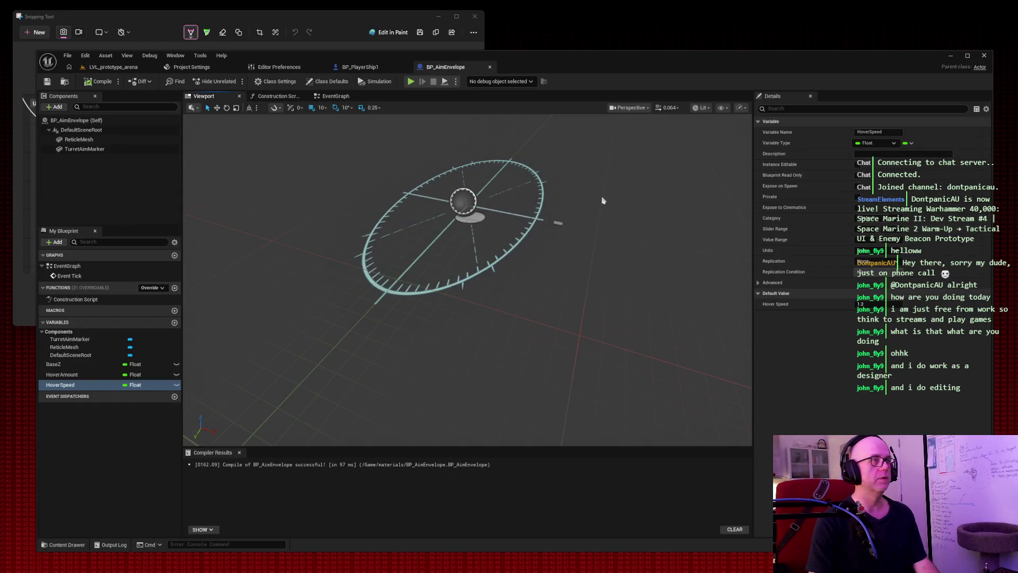
pyautogui.click(85, 149)
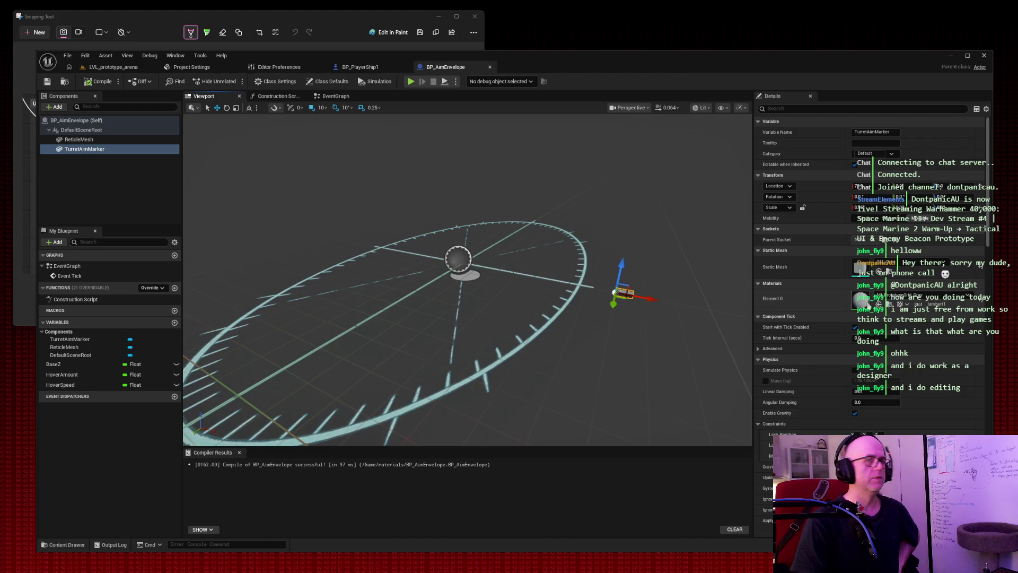
# Step: Search the marker's Element 0 material list for 'orangeemmisive', then clear the search
pyautogui.click(909, 295)
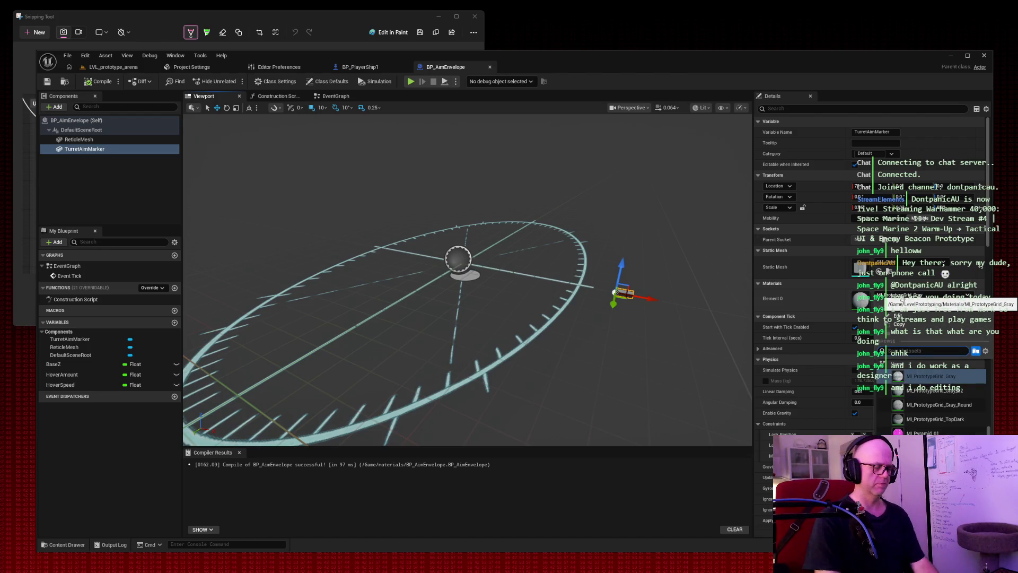
pyautogui.write('orange')
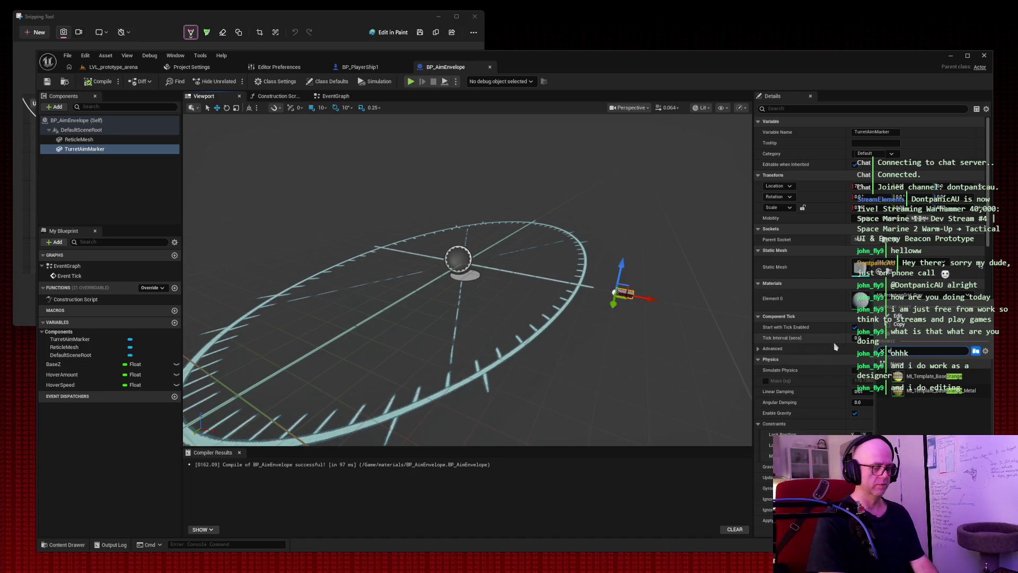
pyautogui.write('emmisive')
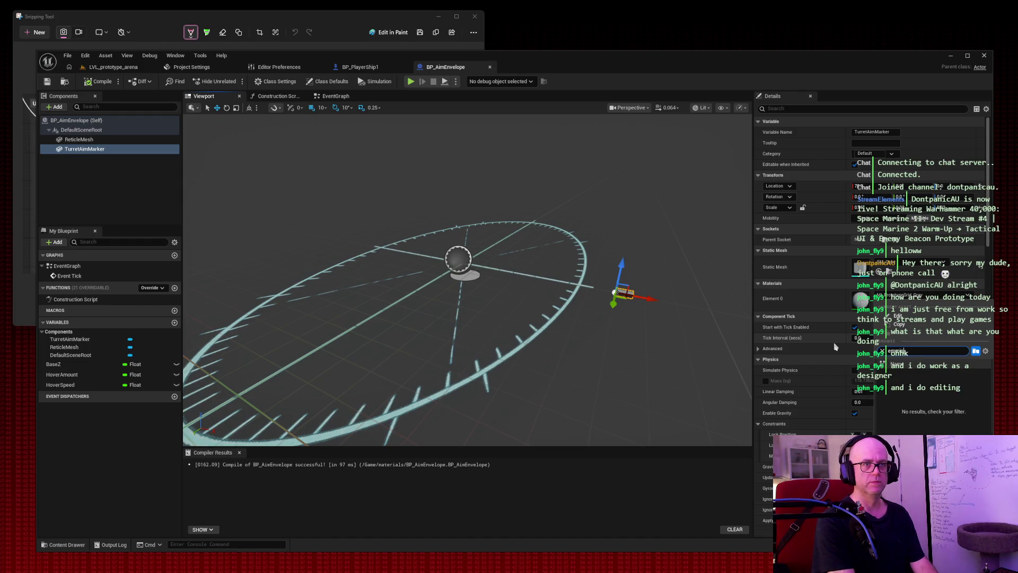
pyautogui.press('BackSpace')
pyautogui.press('BackSpace')
pyautogui.press('BackSpace')
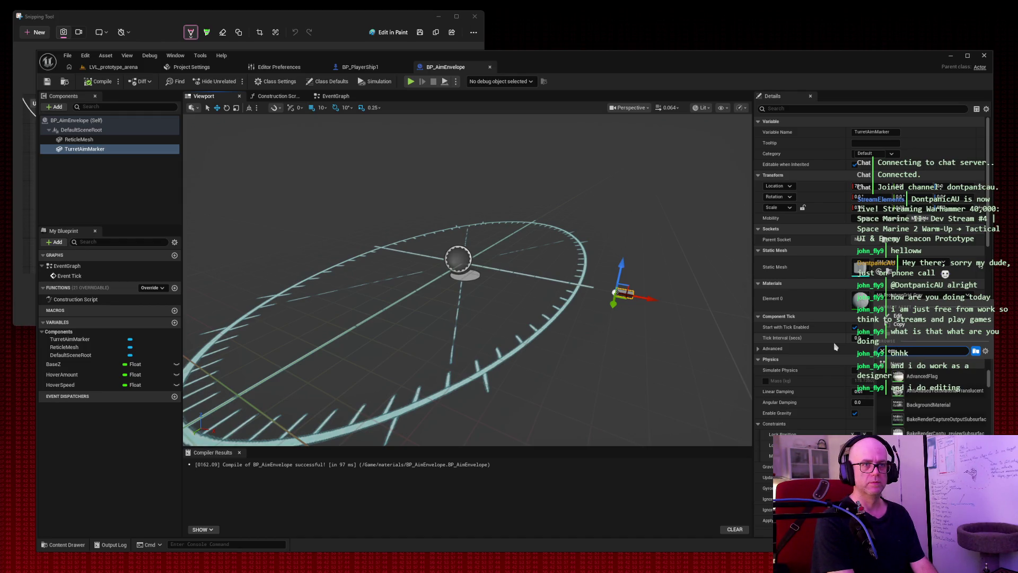
pyautogui.press('BackSpace')
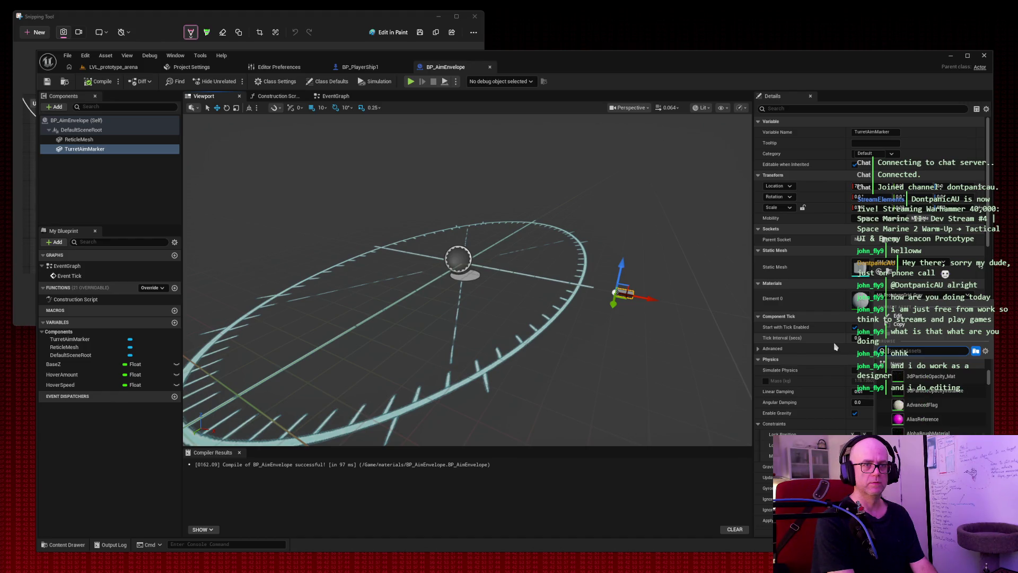
# Step: Browse the full material list, then return to the LVL_prototype_arena level
pyautogui.scroll(-5, 944, 389)
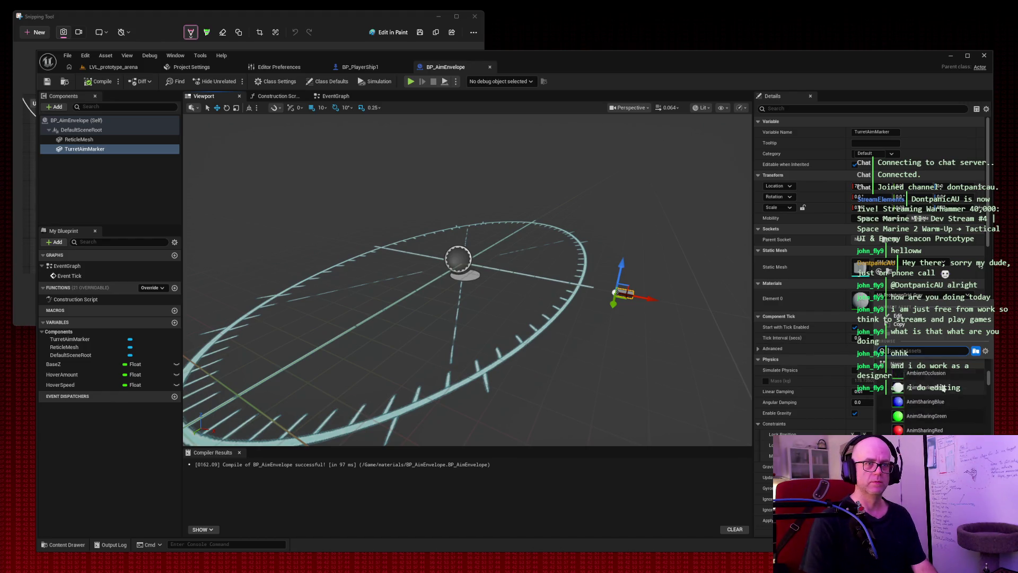
pyautogui.scroll(-4, 943, 389)
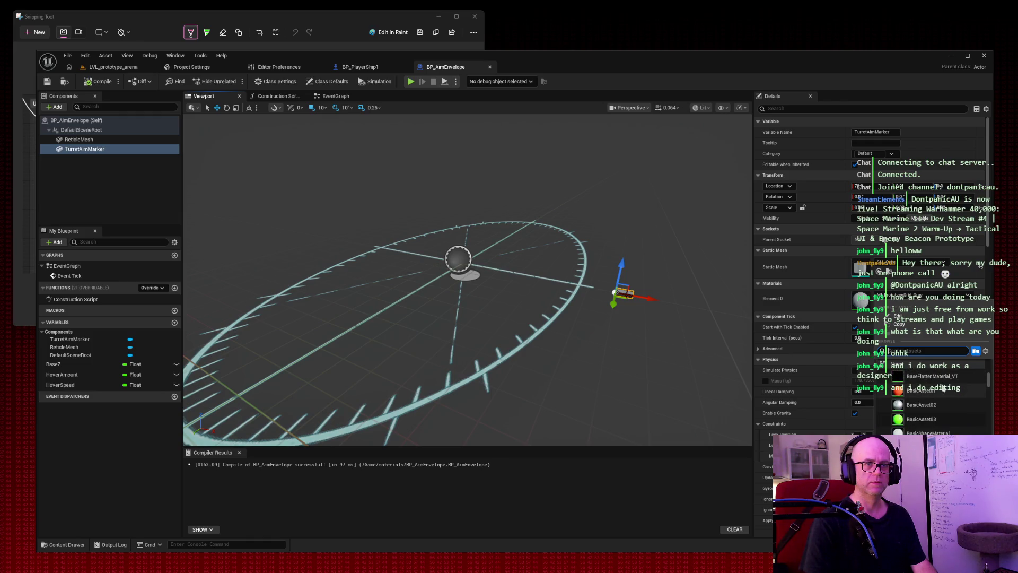
pyautogui.scroll(-5, 943, 388)
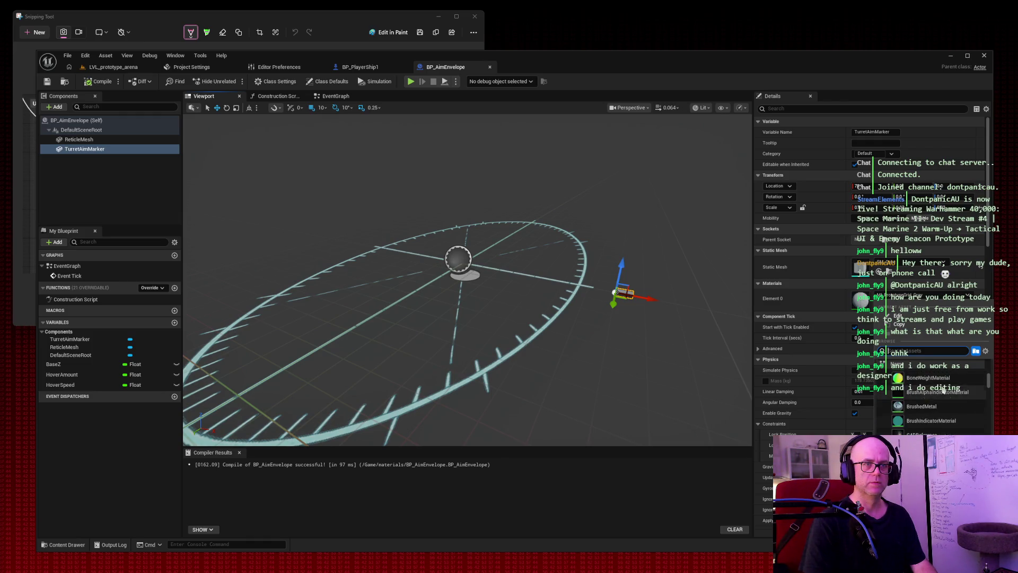
pyautogui.scroll(-5, 967, 395)
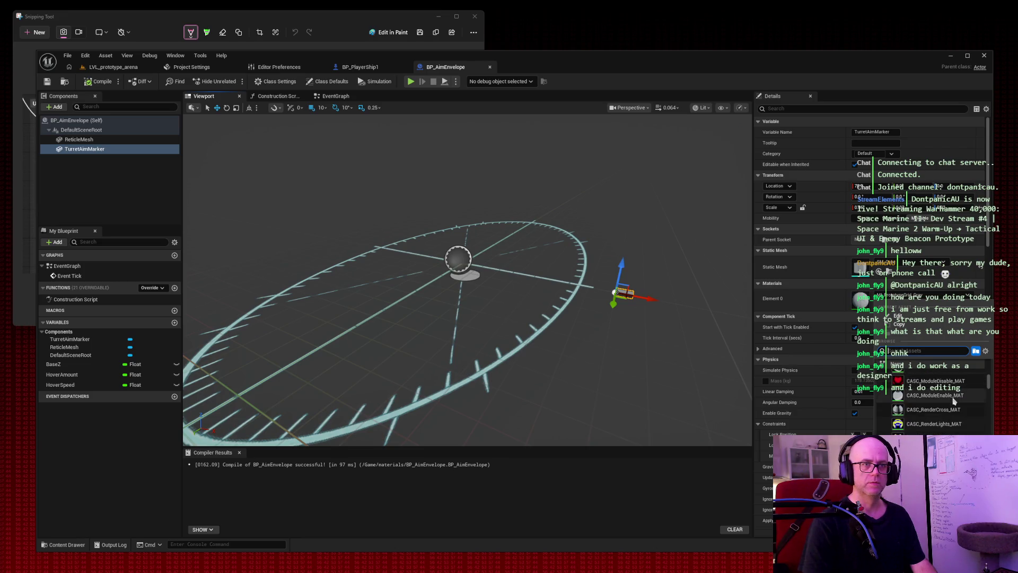
pyautogui.scroll(-5, 954, 401)
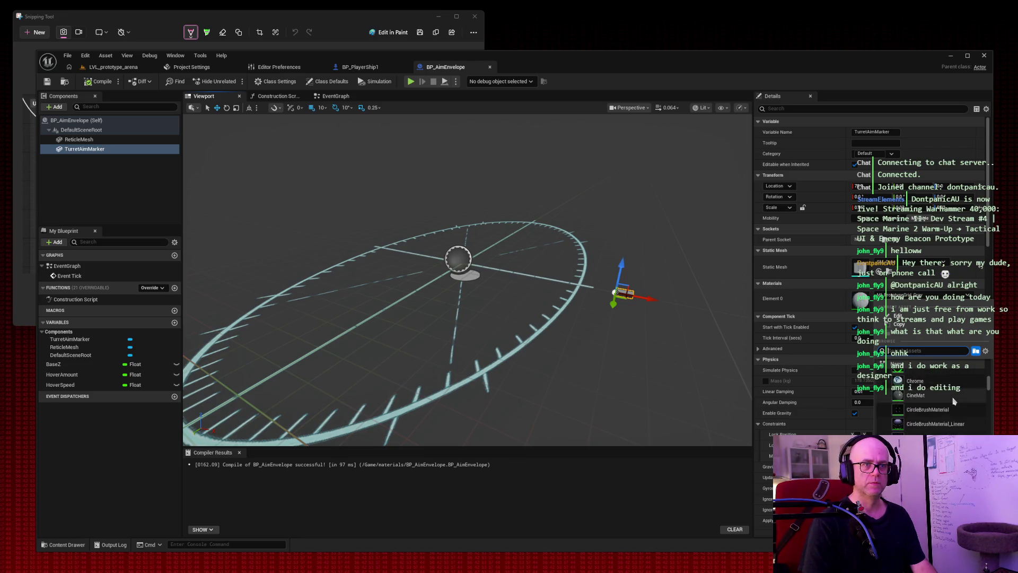
pyautogui.scroll(-3, 953, 401)
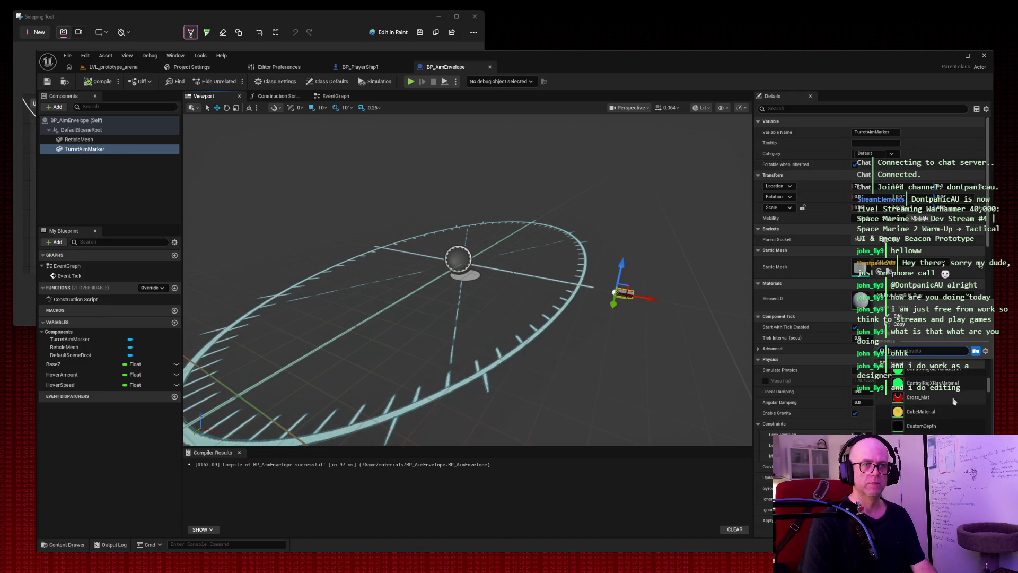
pyautogui.click(114, 67)
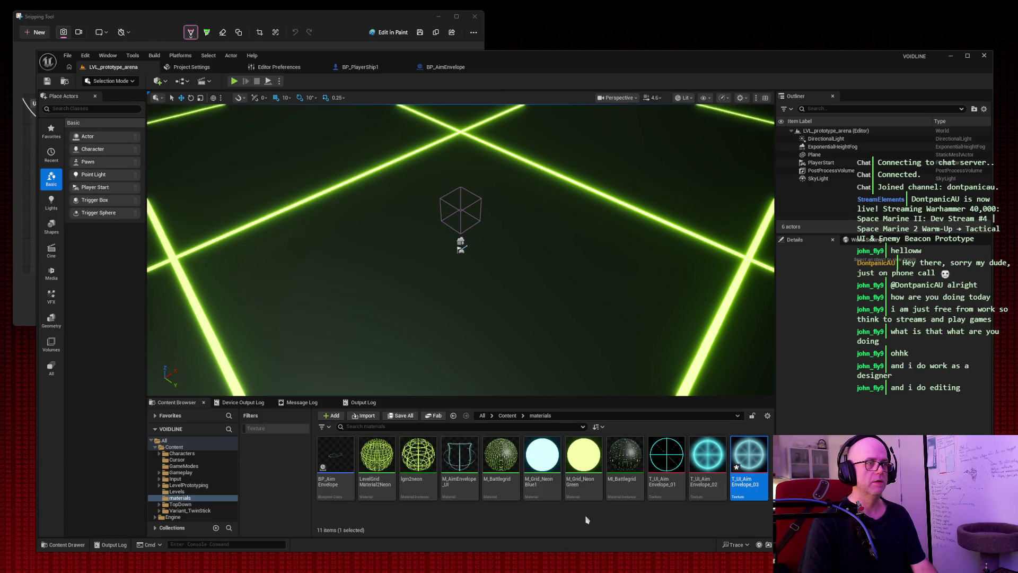
# Step: Rename the copied M_Grid_NeonGreen material to M_Grid_NeonOrange and open it for editing
pyautogui.rightClick(581, 455)
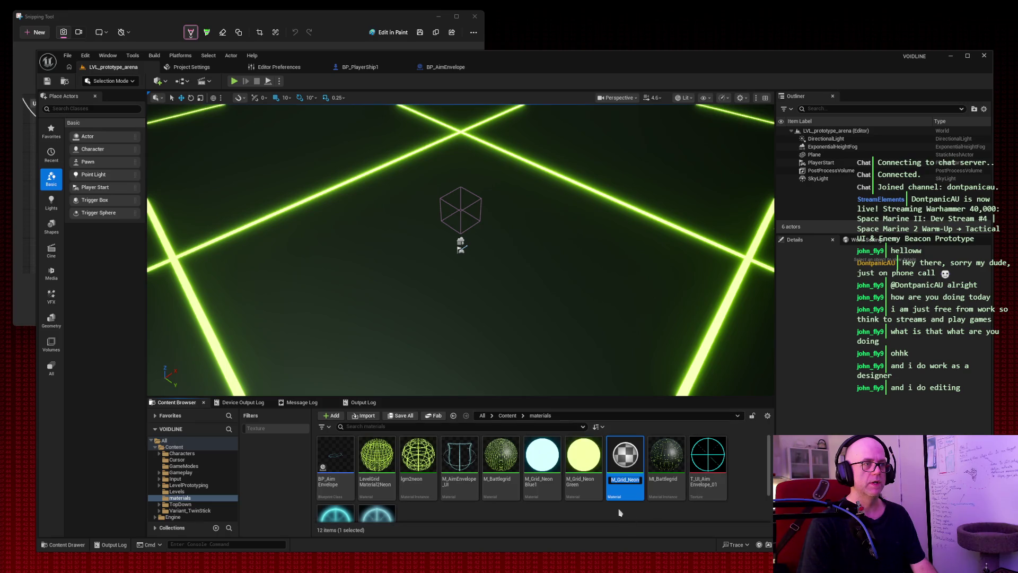
pyautogui.click(631, 481)
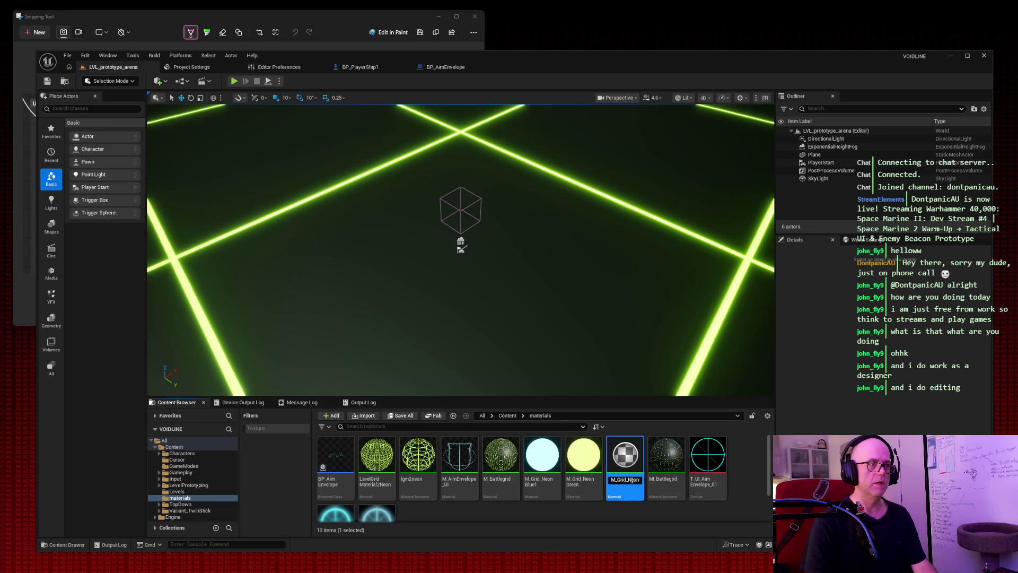
pyautogui.write('Green1')
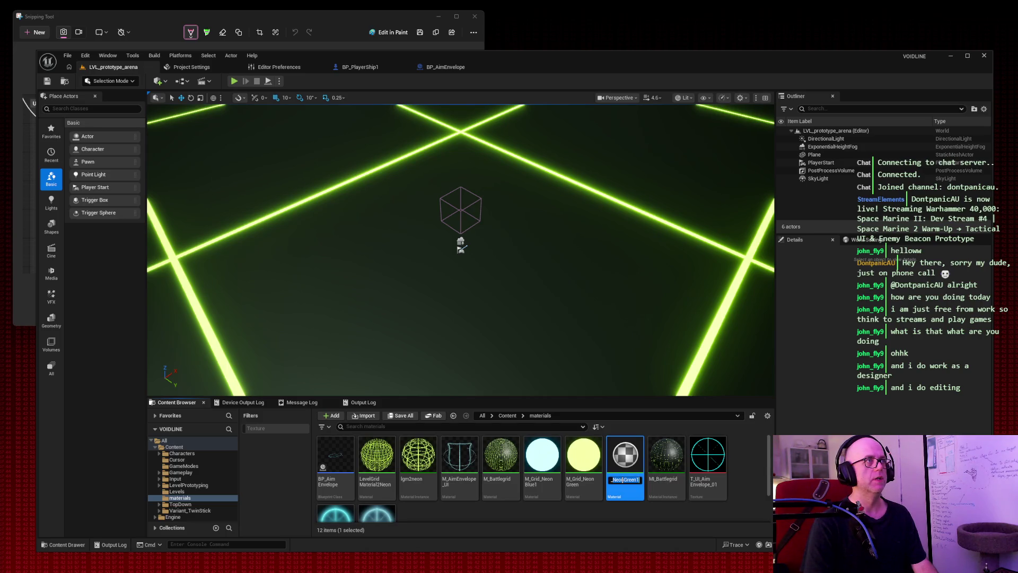
pyautogui.press('BackSpace')
pyautogui.press('BackSpace')
pyautogui.press('BackSpace')
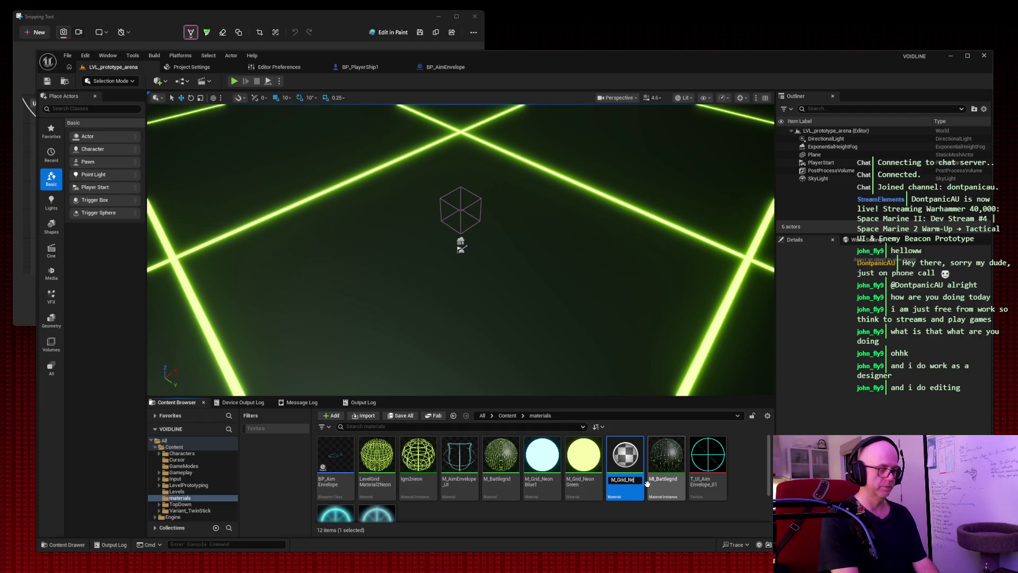
pyautogui.write('range')
pyautogui.press('Return')
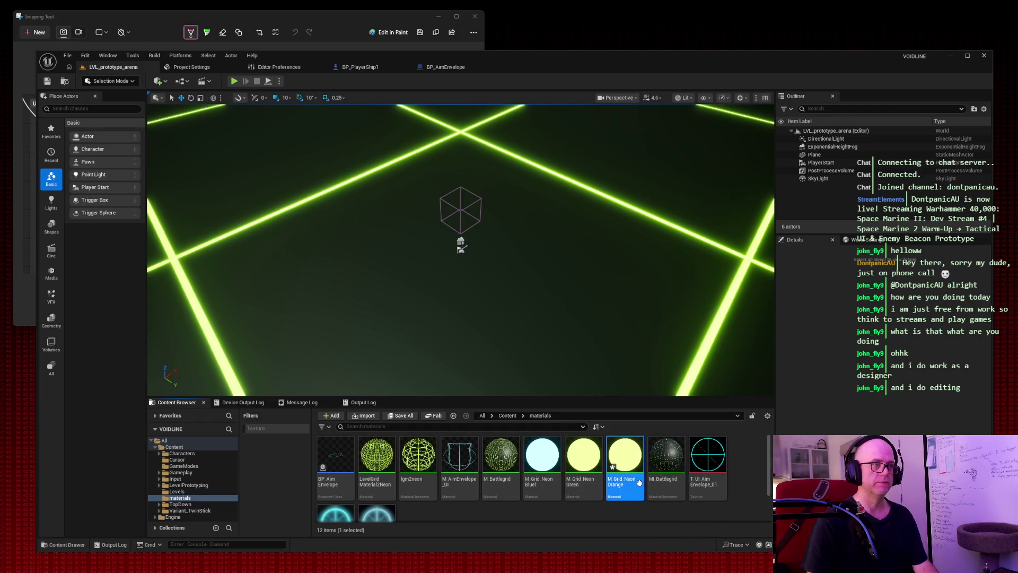
pyautogui.doubleClick(626, 454)
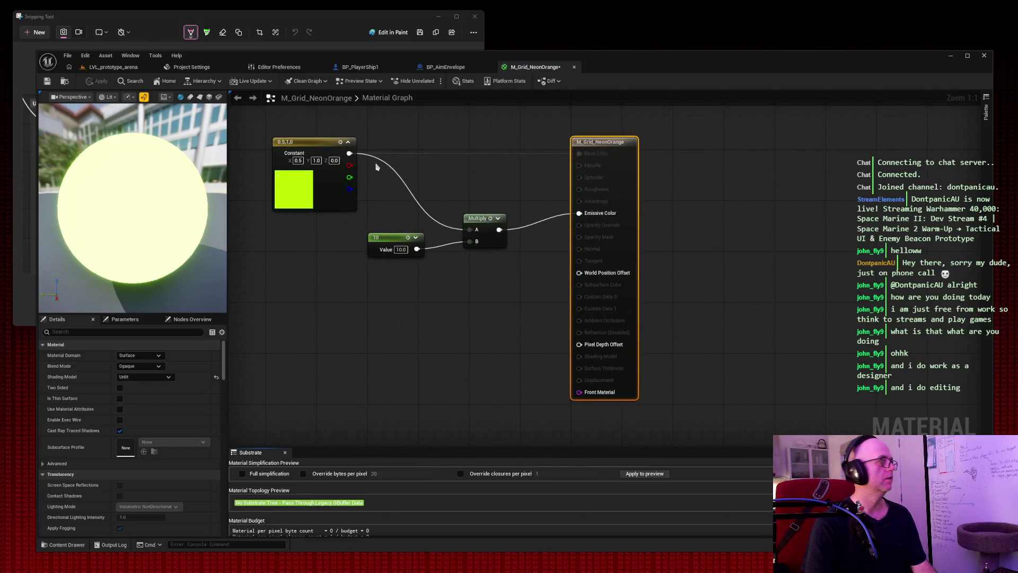
# Step: Set the material's colour constant to 1, 0.35, 0
pyautogui.click(298, 161)
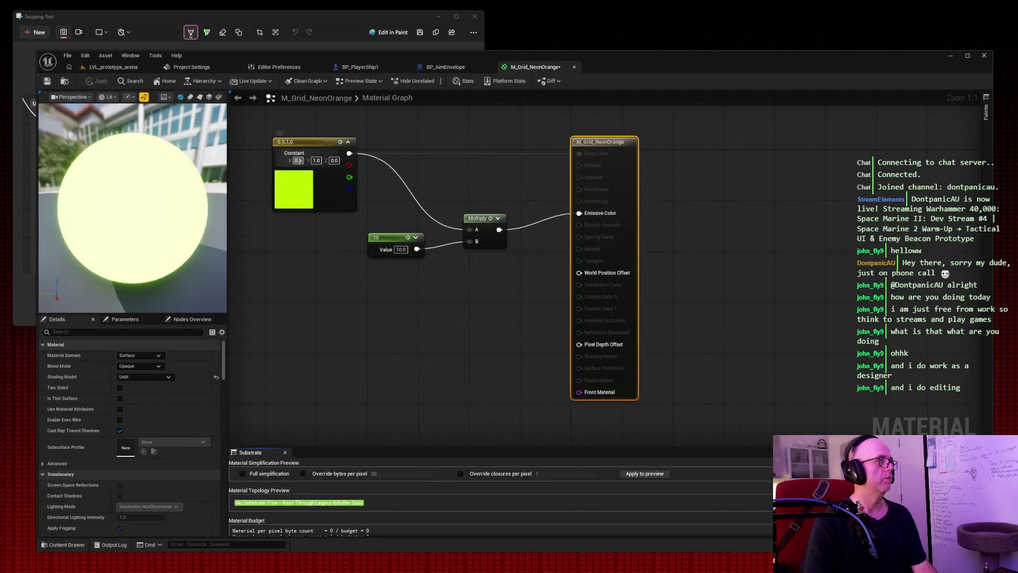
pyautogui.write('1')
pyautogui.press('Tab')
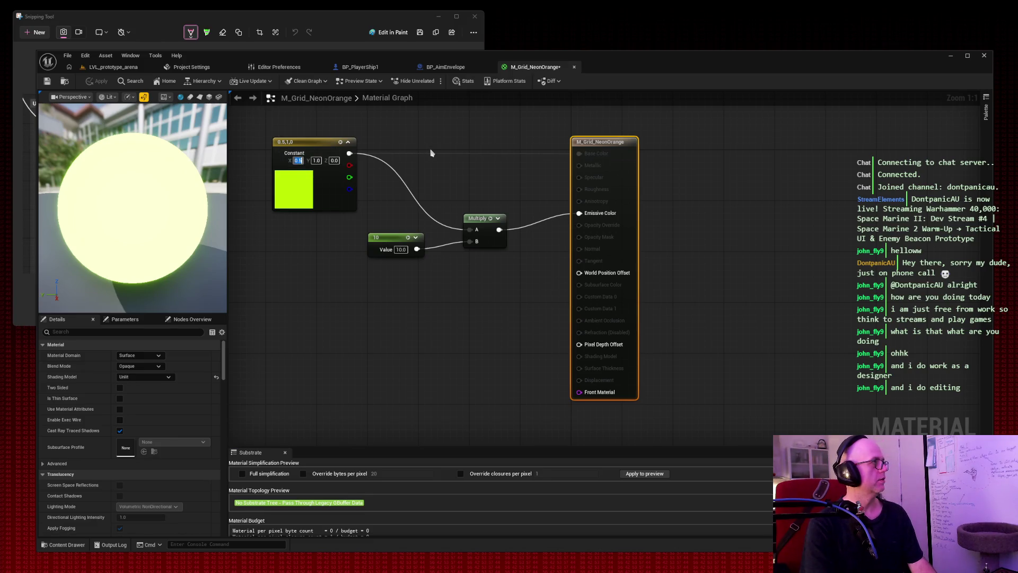
pyautogui.write('0.35')
pyautogui.press('Tab')
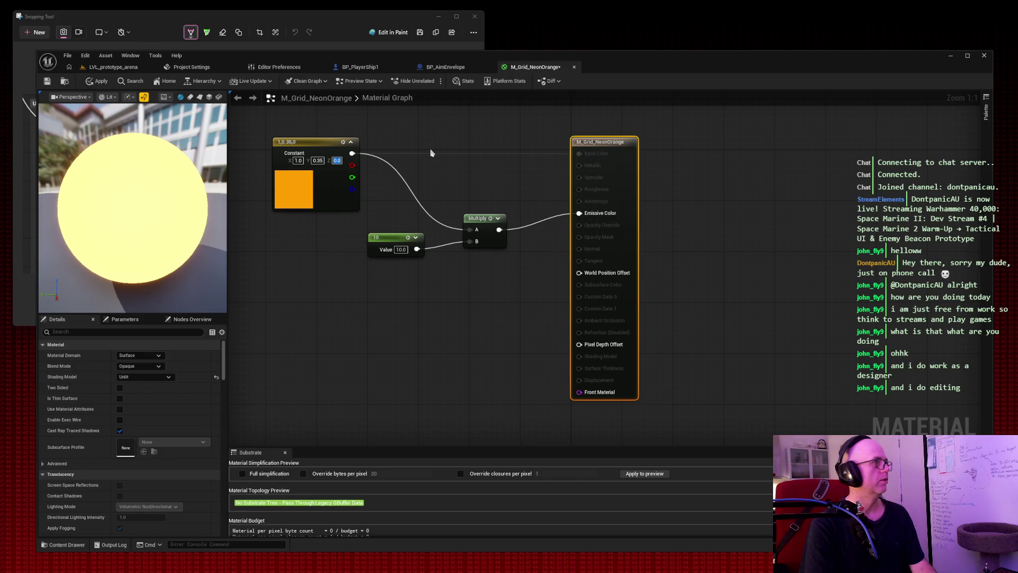
pyautogui.press('Return')
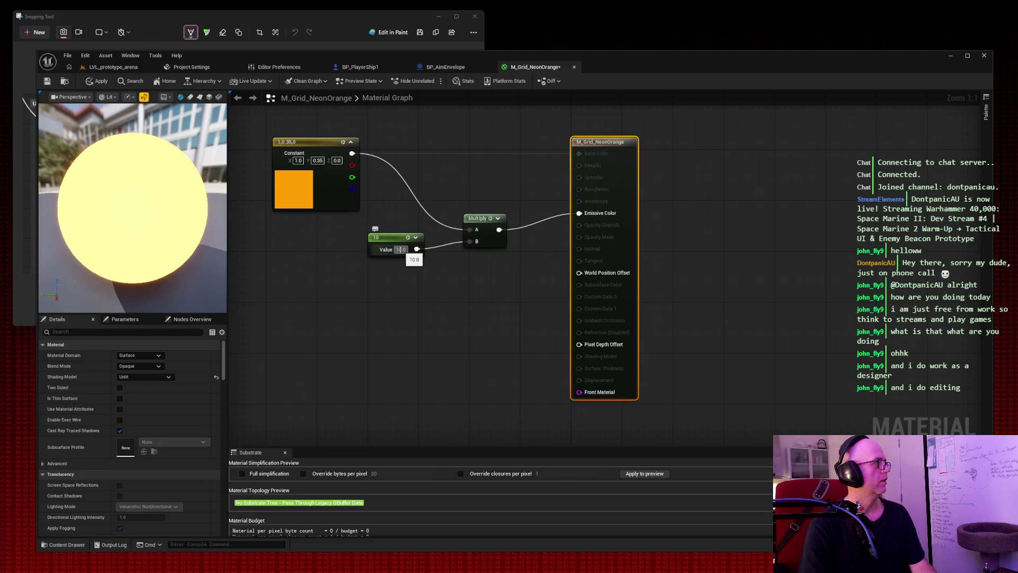
# Step: Tidy the 10 constant and Multiply nodes, then apply and save the material
pyautogui.moveTo(402, 240)
pyautogui.mouseDown()
pyautogui.moveTo(306, 227)
pyautogui.moveTo(336, 227)
pyautogui.mouseUp()
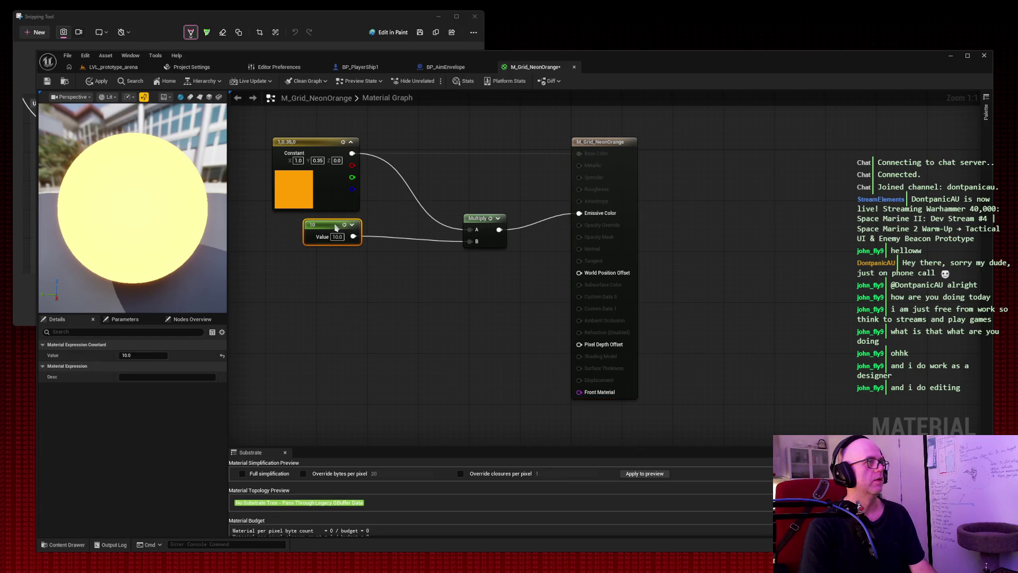
pyautogui.moveTo(482, 221)
pyautogui.mouseDown()
pyautogui.moveTo(477, 172)
pyautogui.moveTo(462, 158)
pyautogui.moveTo(461, 180)
pyautogui.mouseUp()
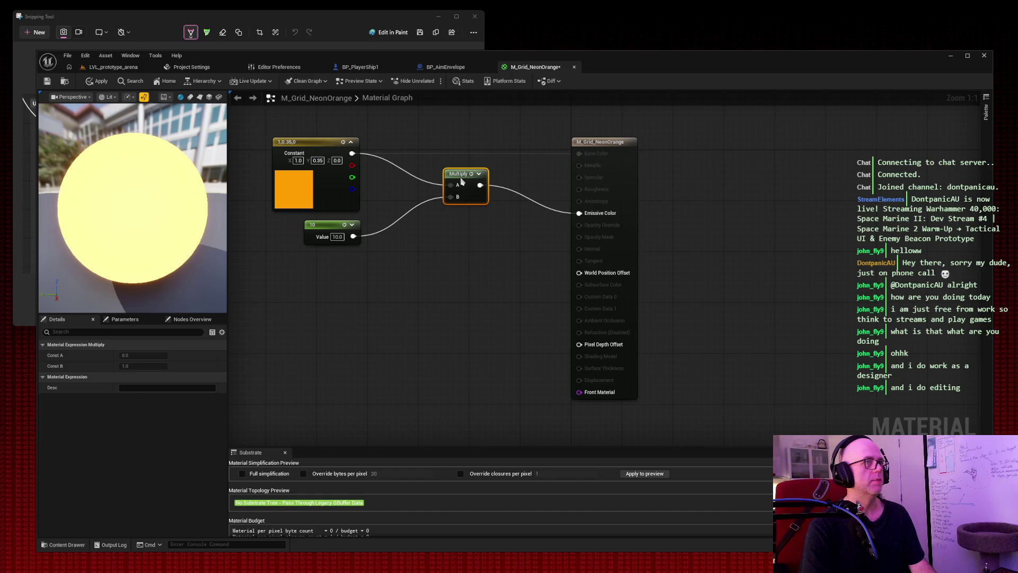
pyautogui.click(46, 80)
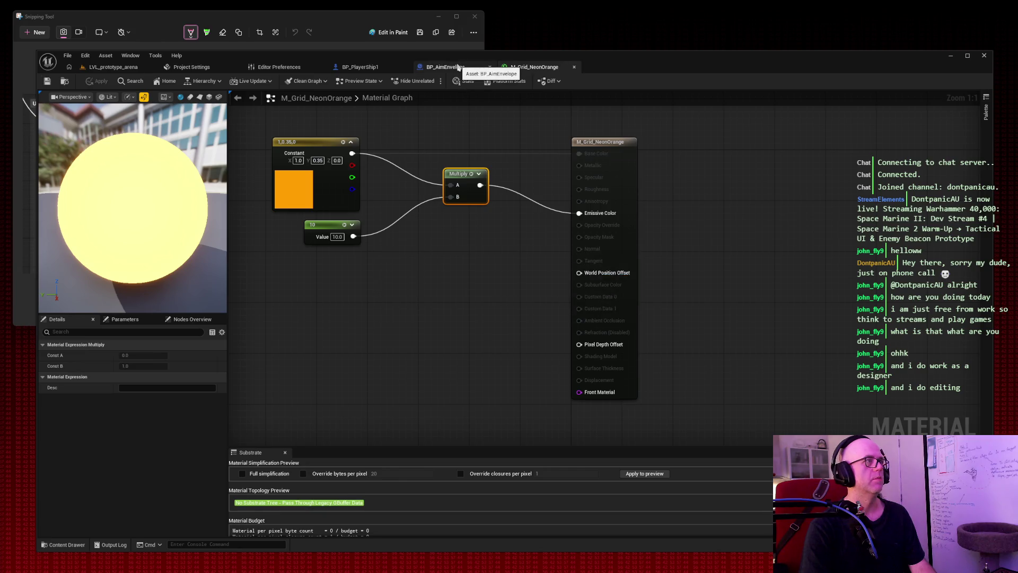
# Step: Assign M_Grid_NeonOrange to the TurretAimMarker's Element 0 material in BP_AimEnvelope
pyautogui.click(457, 67)
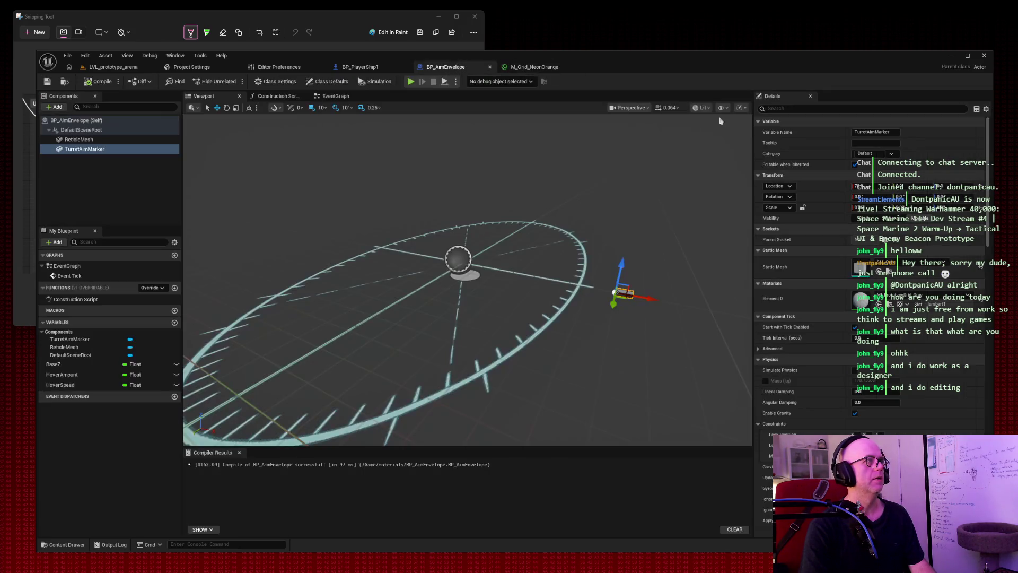
pyautogui.click(912, 296)
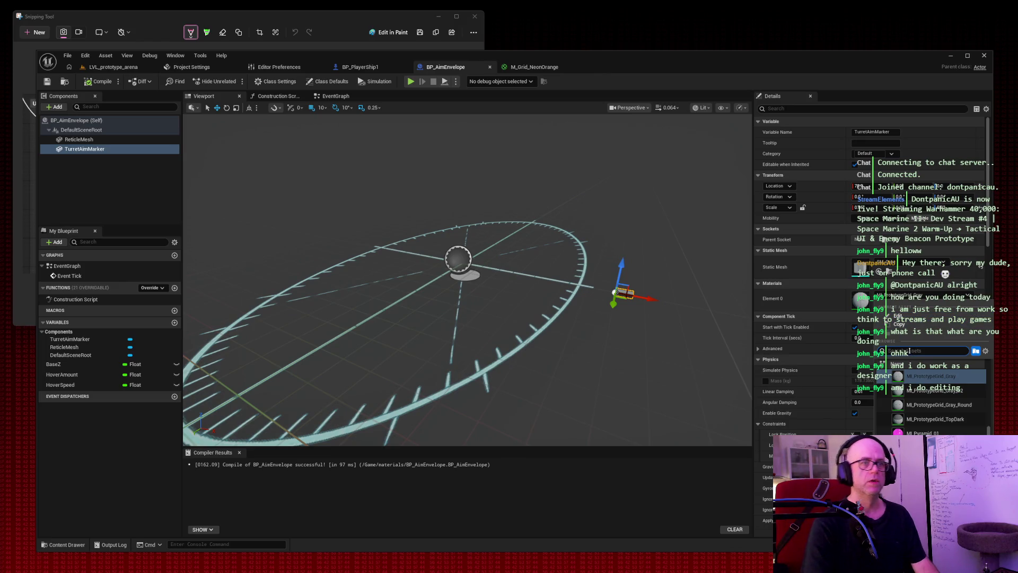
pyautogui.write('neon')
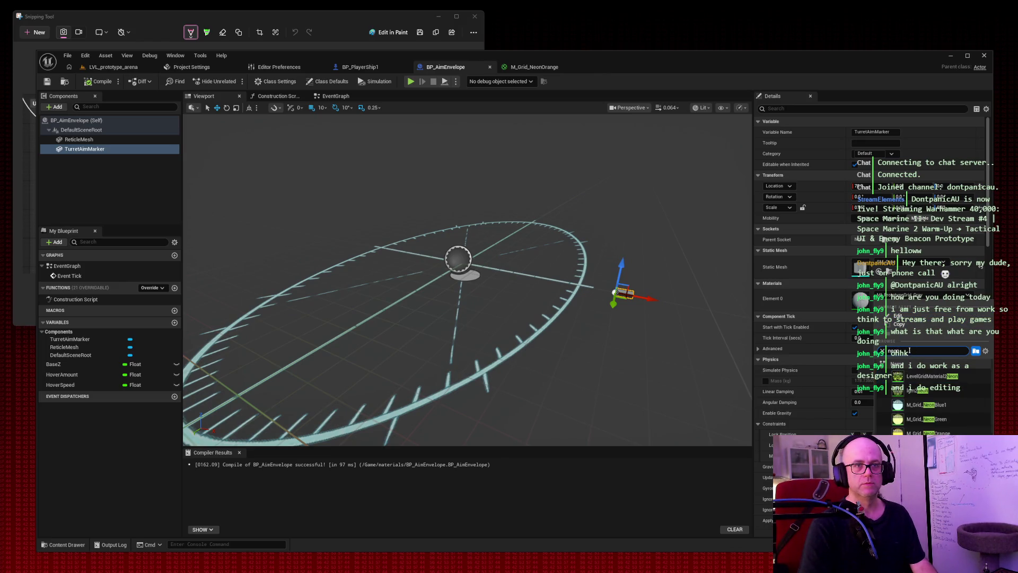
pyautogui.click(933, 432)
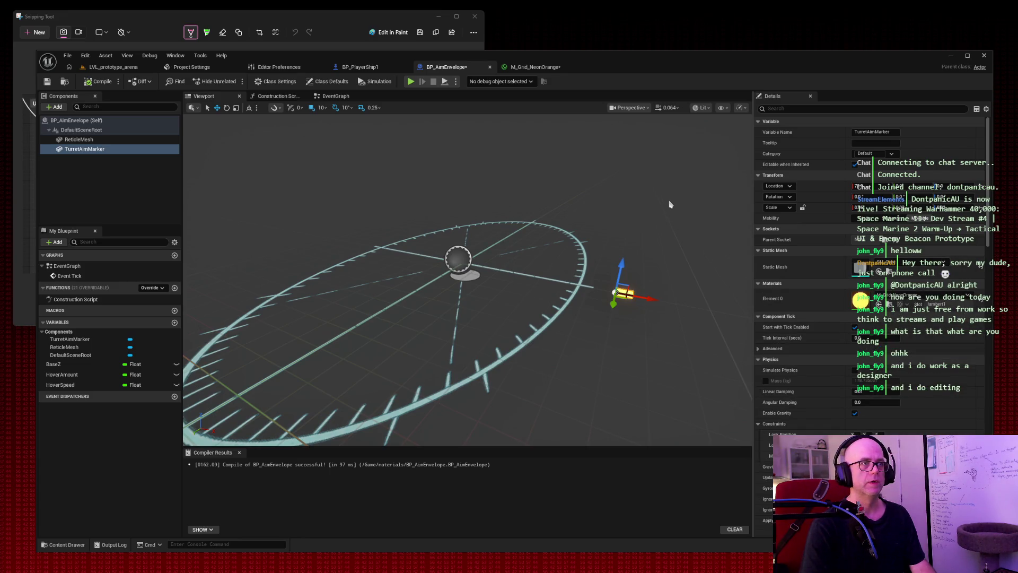
# Step: Scale the aim marker to 0.5 on all axes and slide it outward along X onto the reticle ring
pyautogui.press('f')
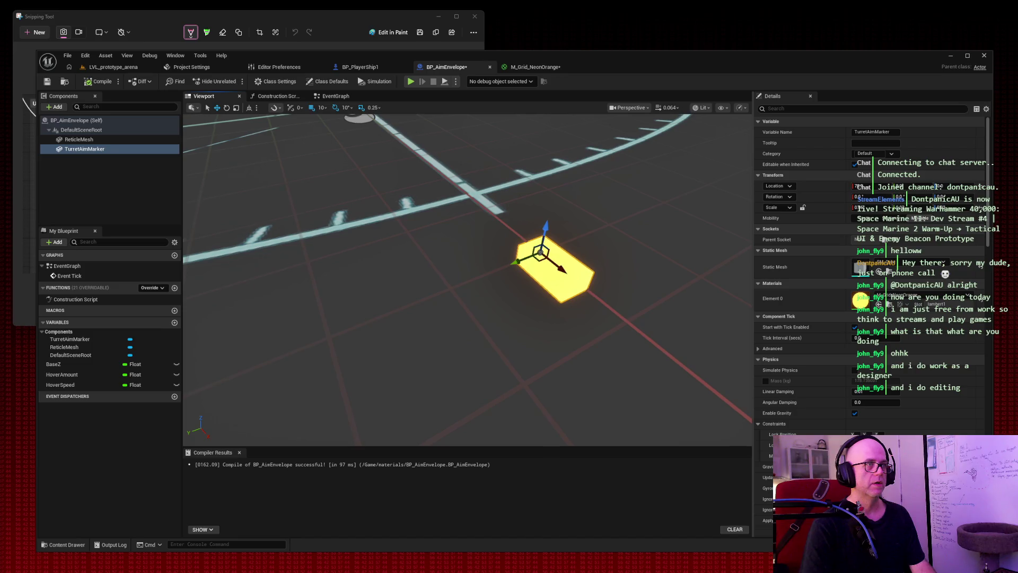
pyautogui.scroll(-3, 467, 275)
pyautogui.moveTo(466, 275)
pyautogui.mouseDown()
pyautogui.moveTo(445, 297)
pyautogui.moveTo(462, 287)
pyautogui.moveTo(451, 276)
pyautogui.mouseUp()
pyautogui.scroll(-3, 466, 280)
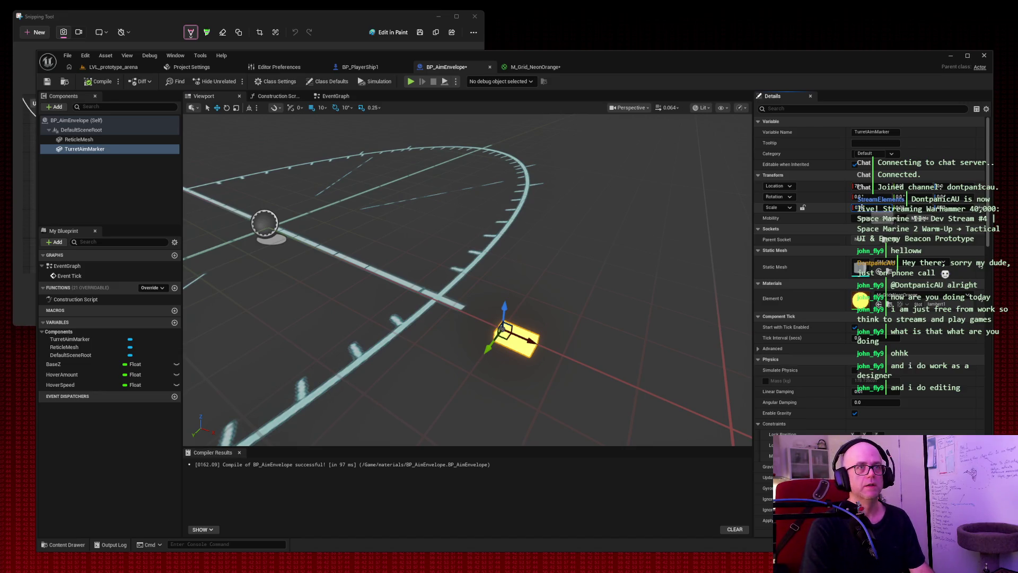
pyautogui.write('0.5')
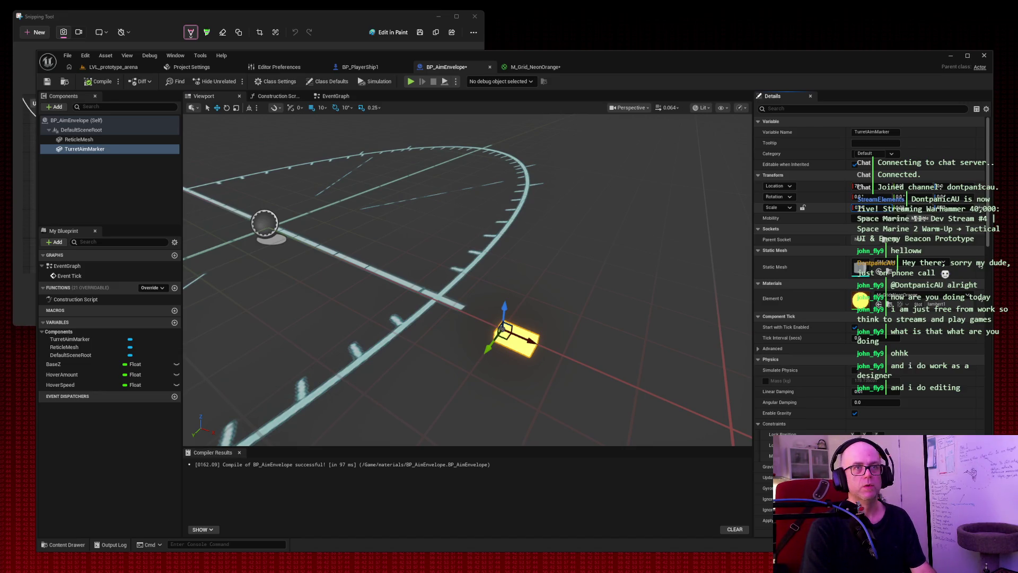
pyautogui.press('Return')
pyautogui.write('0.5')
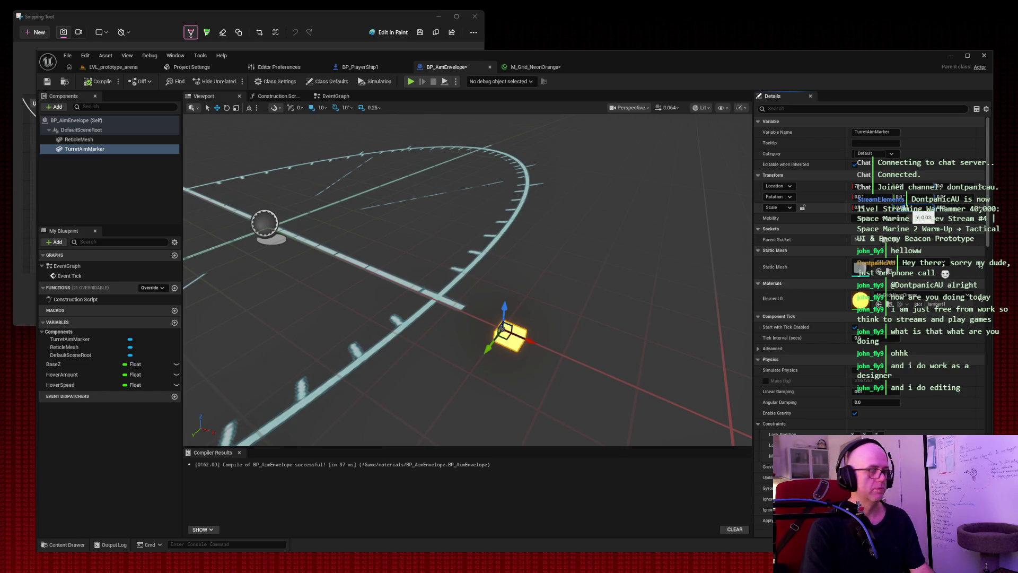
pyautogui.press('Return')
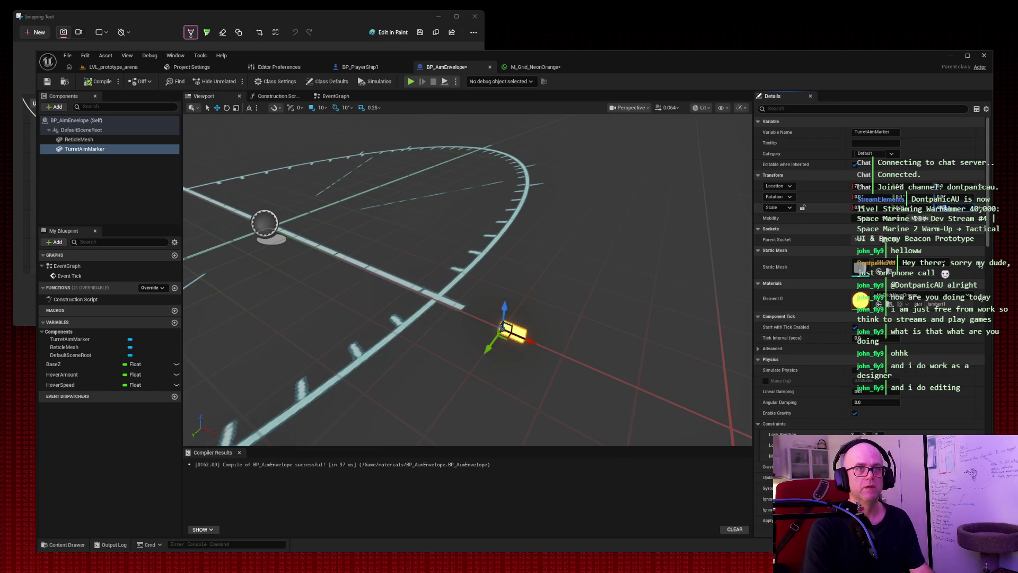
pyautogui.write('0.5')
pyautogui.press('Return')
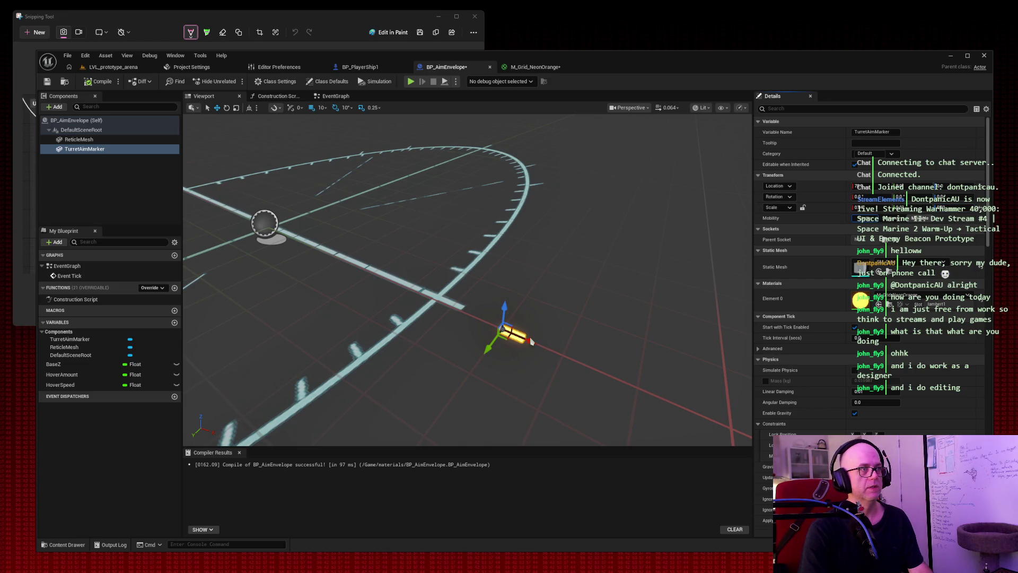
pyautogui.moveTo(517, 331)
pyautogui.mouseDown()
pyautogui.moveTo(401, 280)
pyautogui.moveTo(442, 303)
pyautogui.mouseUp()
pyautogui.click(596, 287)
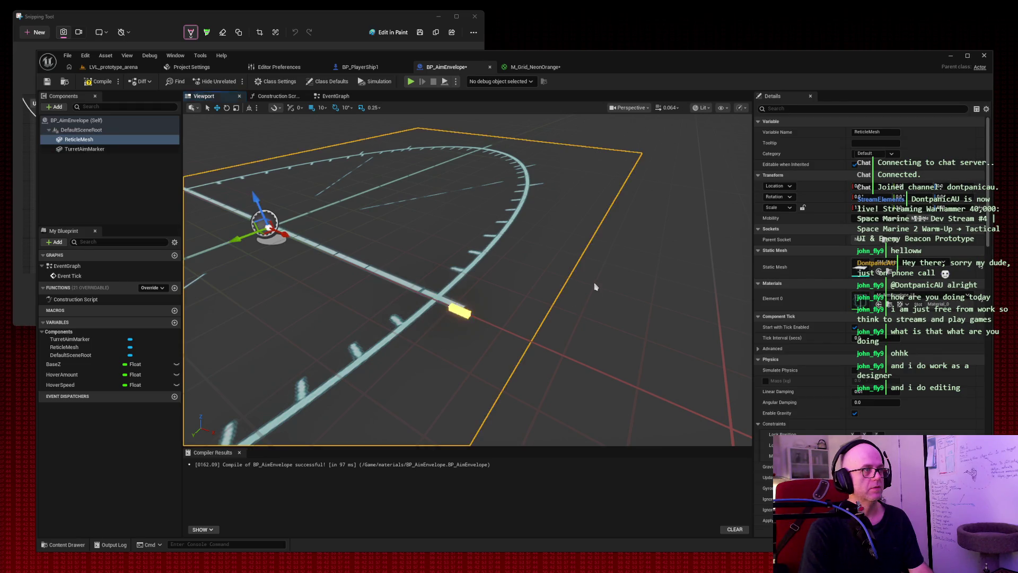
pyautogui.click(666, 316)
pyautogui.moveTo(666, 316); pyautogui.dragTo(607, 268)
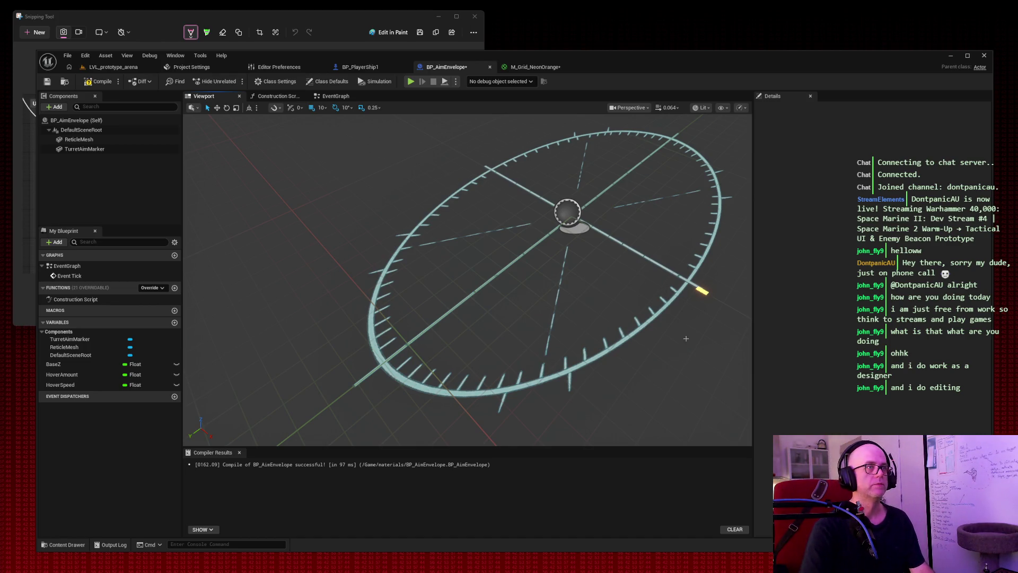
pyautogui.moveTo(691, 331); pyautogui.dragTo(733, 315)
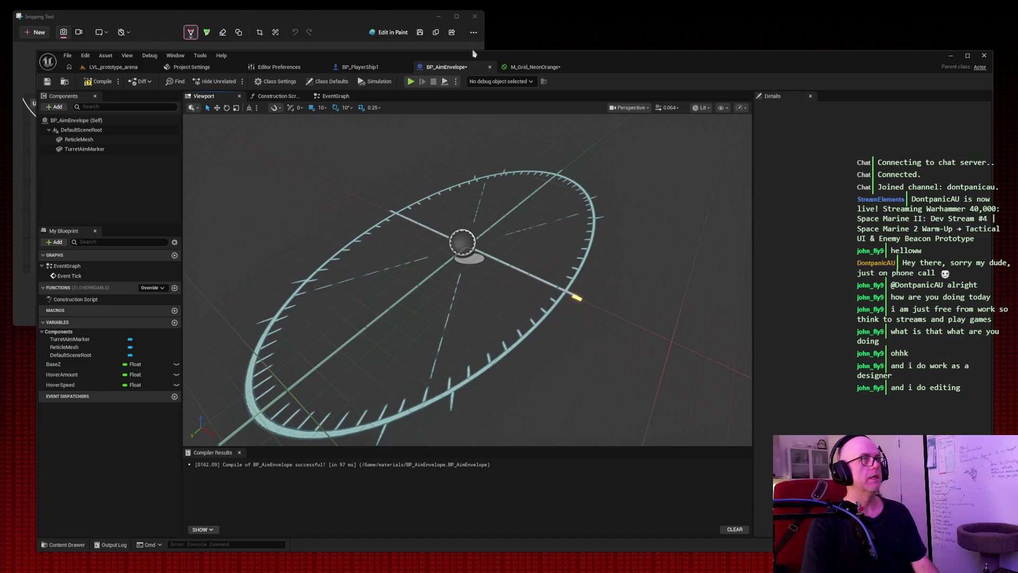
pyautogui.click(531, 67)
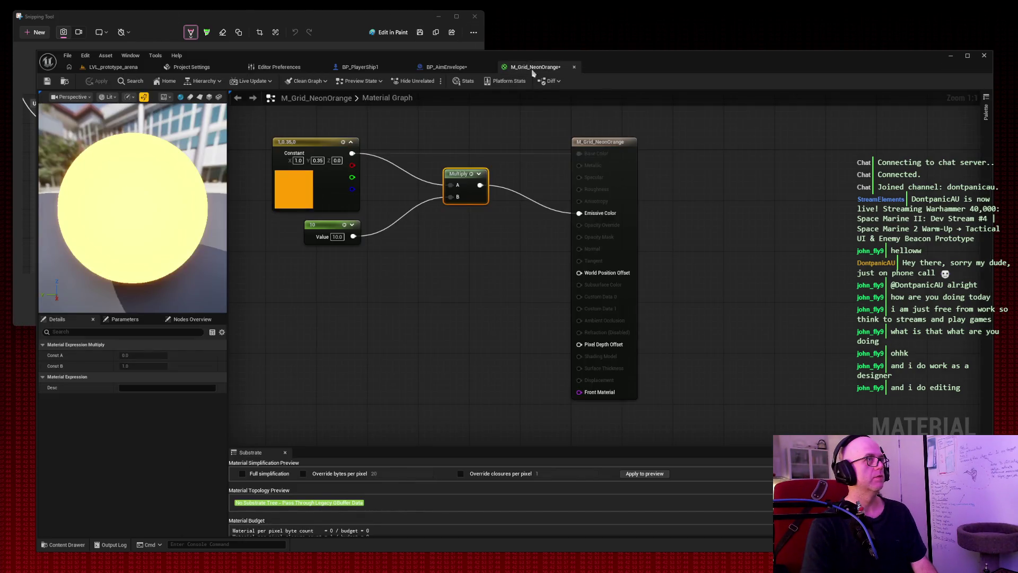
pyautogui.click(450, 67)
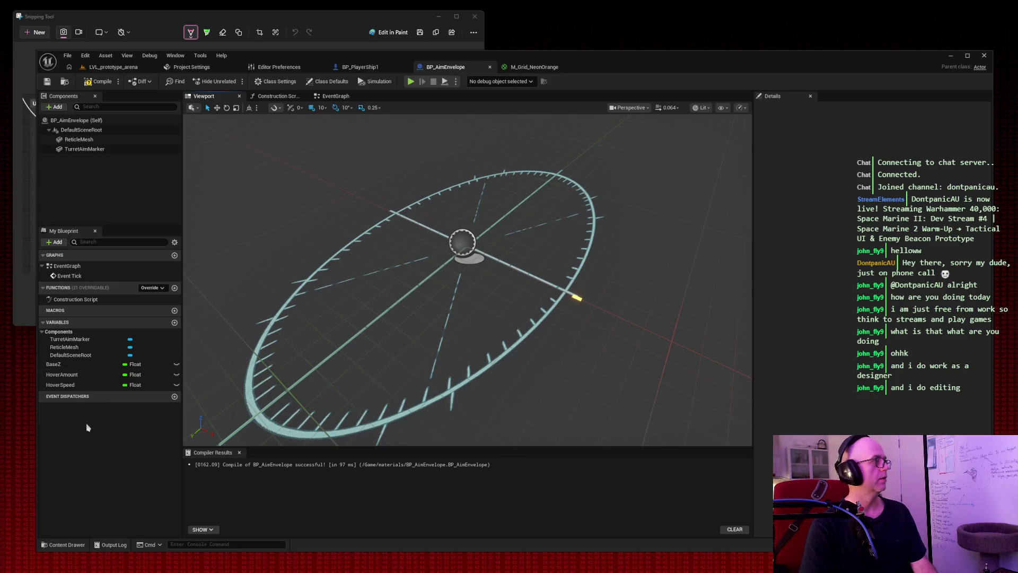
# Step: Add a Vector variable AimDirection with X default 1, then compile and save
pyautogui.click(174, 323)
pyautogui.write('Aim')
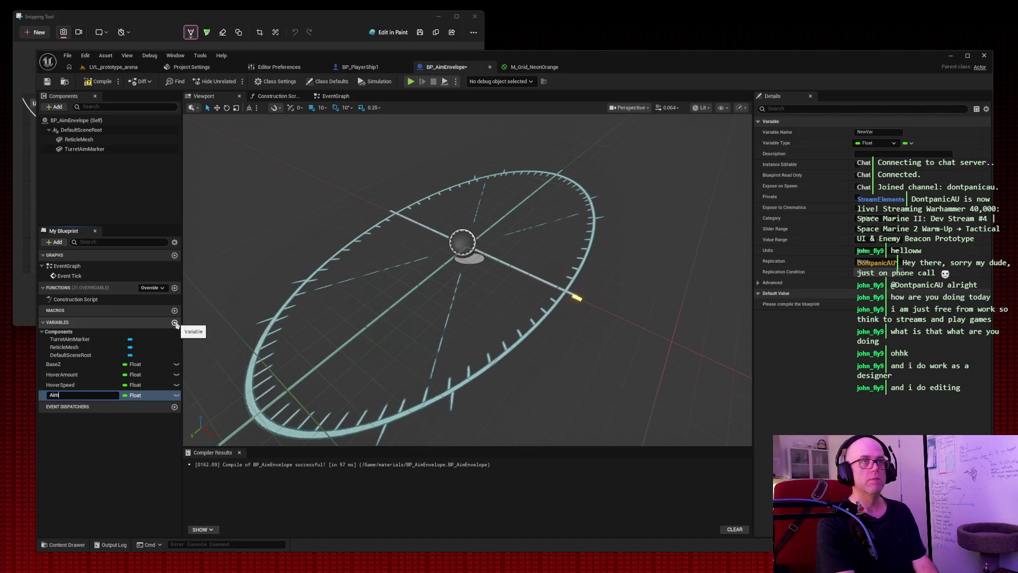
pyautogui.write('Direction')
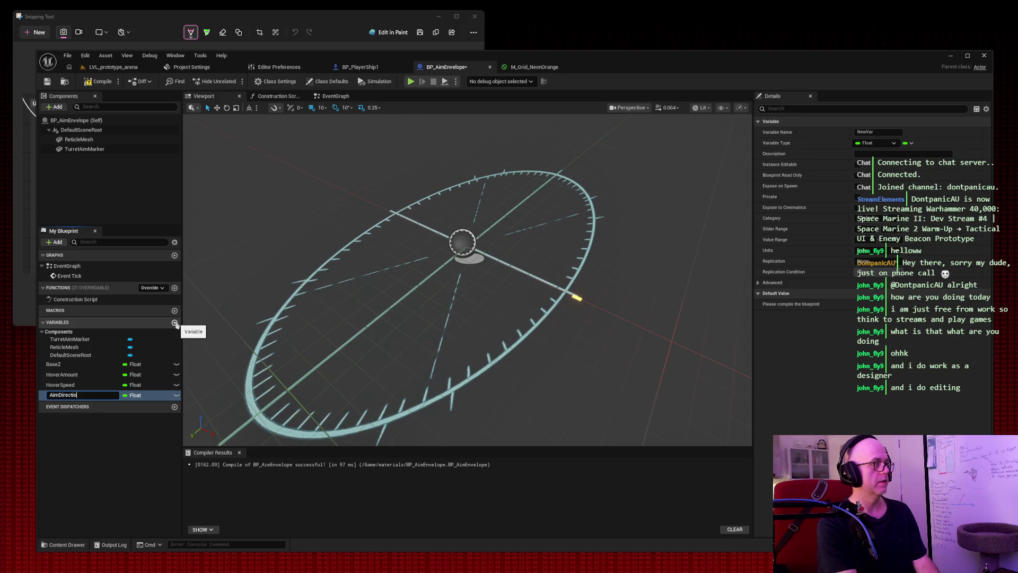
pyautogui.press('Return')
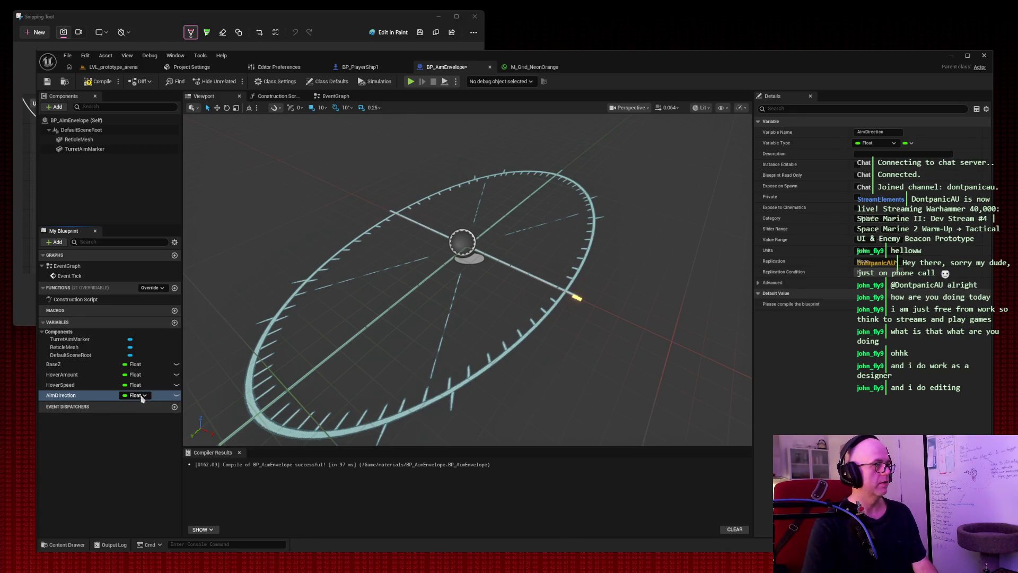
pyautogui.click(133, 395)
pyautogui.click(143, 480)
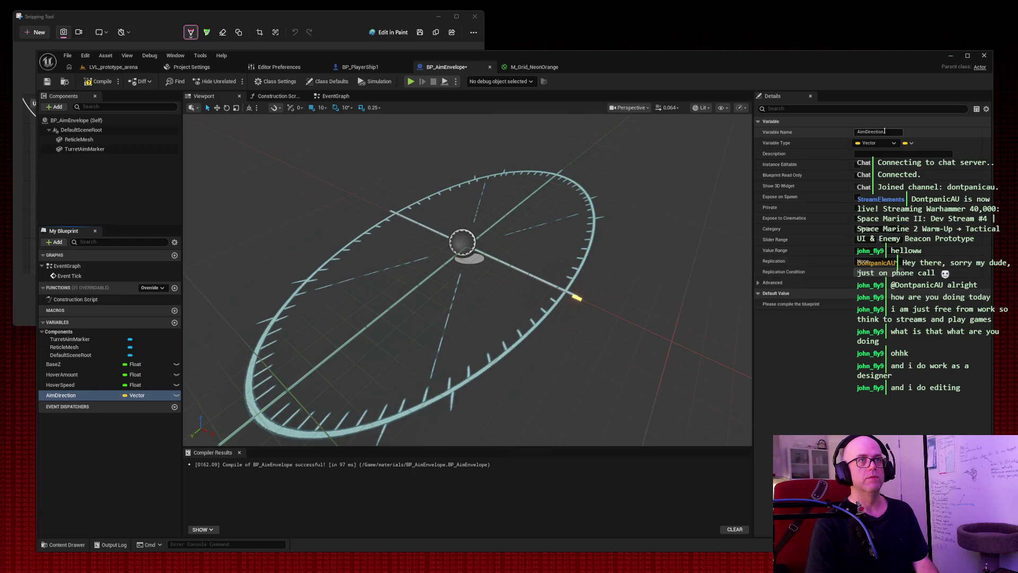
pyautogui.click(98, 81)
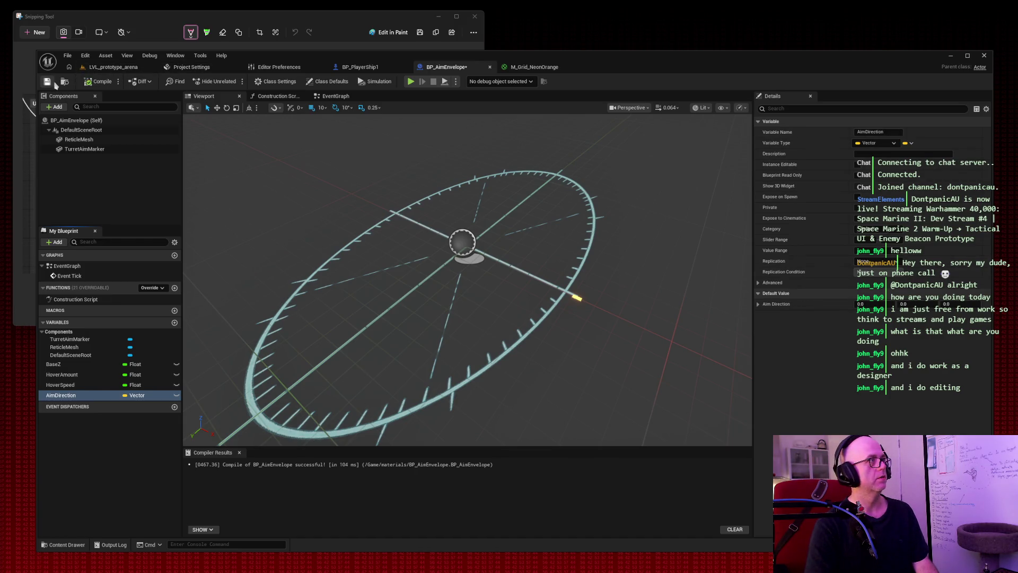
pyautogui.click(861, 304)
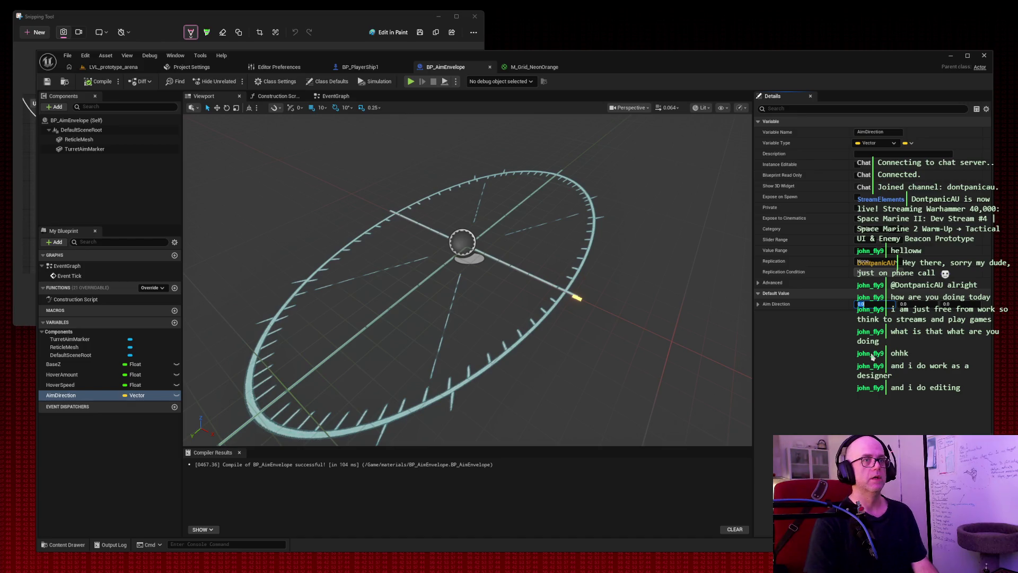
pyautogui.write('1')
pyautogui.press('Tab')
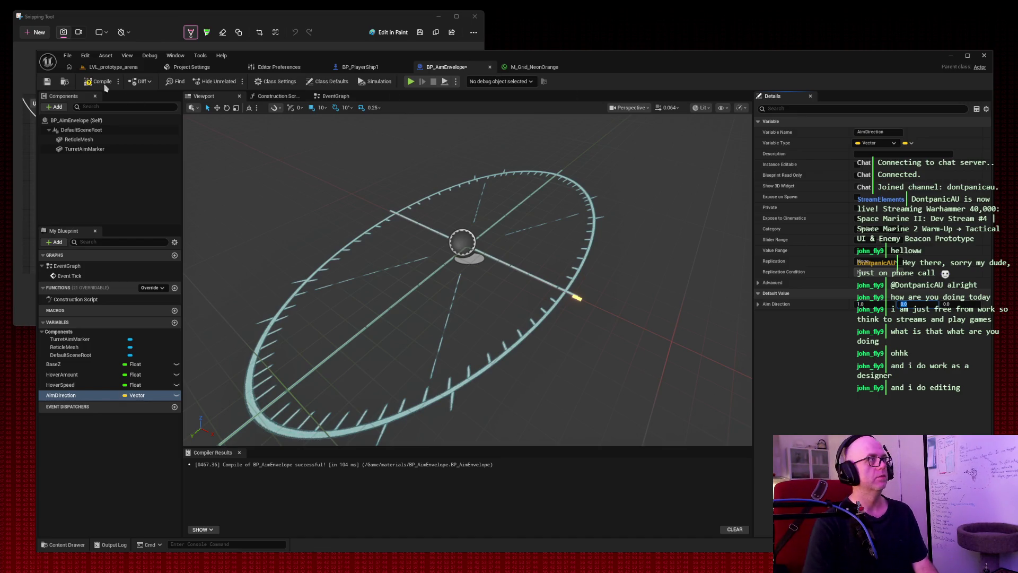
pyautogui.click(98, 81)
pyautogui.click(47, 82)
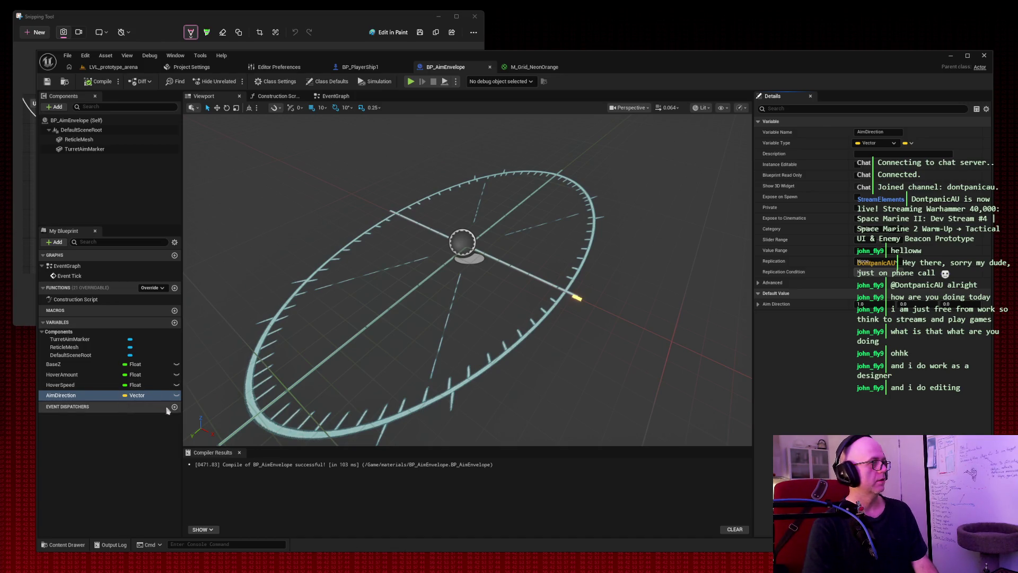
# Step: Add a Float variable MarkerRadius defaulting to 120, then save the blueprint
pyautogui.click(174, 322)
pyautogui.write('MarkerRadius')
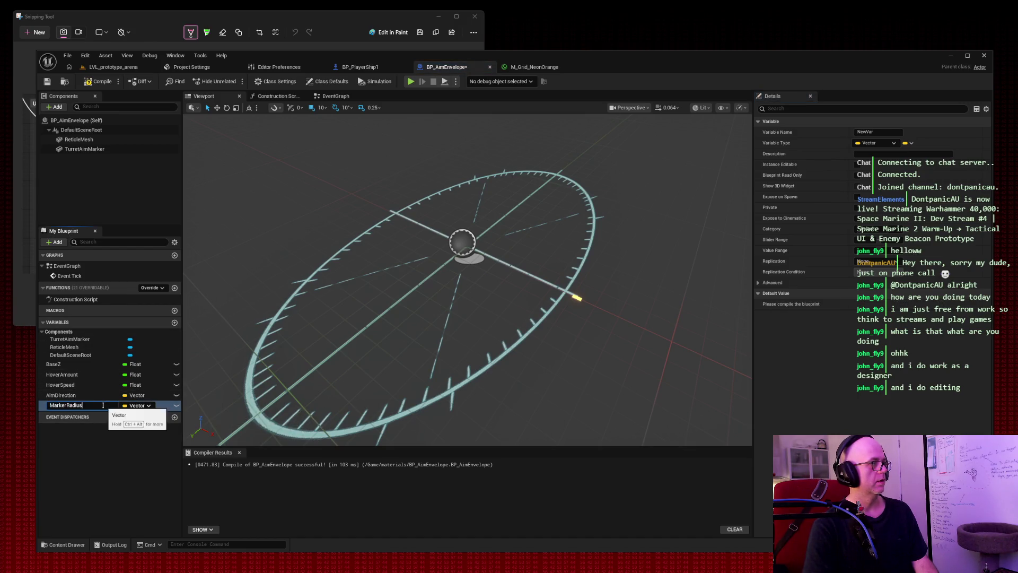
pyautogui.press('Return')
pyautogui.click(146, 406)
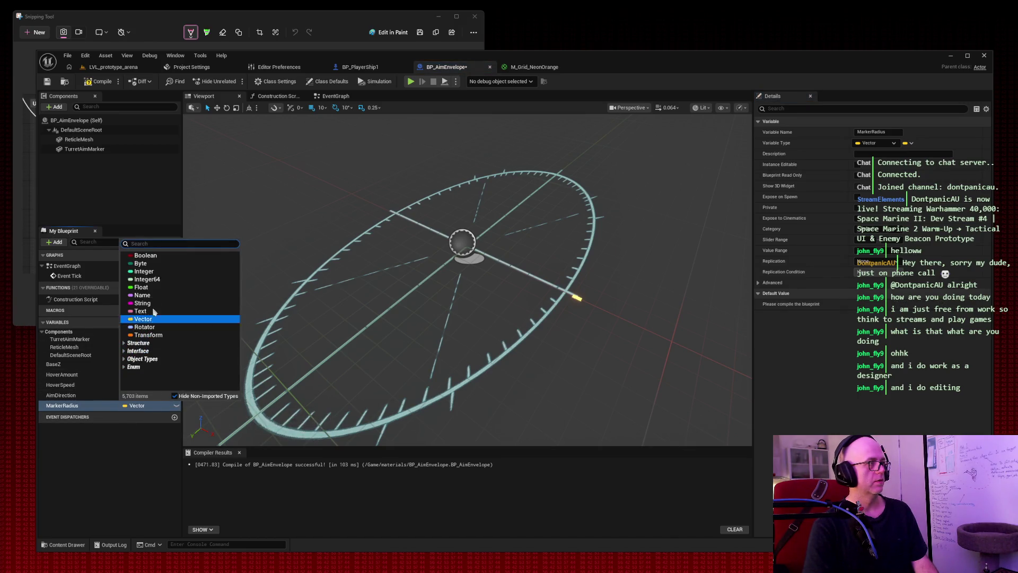
pyautogui.click(153, 293)
pyautogui.click(99, 82)
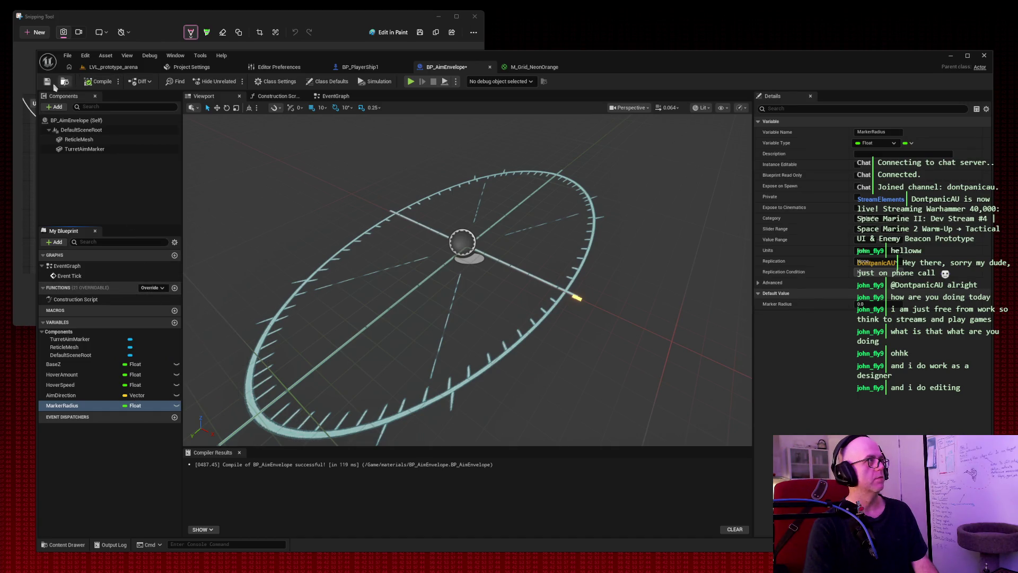
pyautogui.click(875, 304)
pyautogui.write('120')
pyautogui.press('Return')
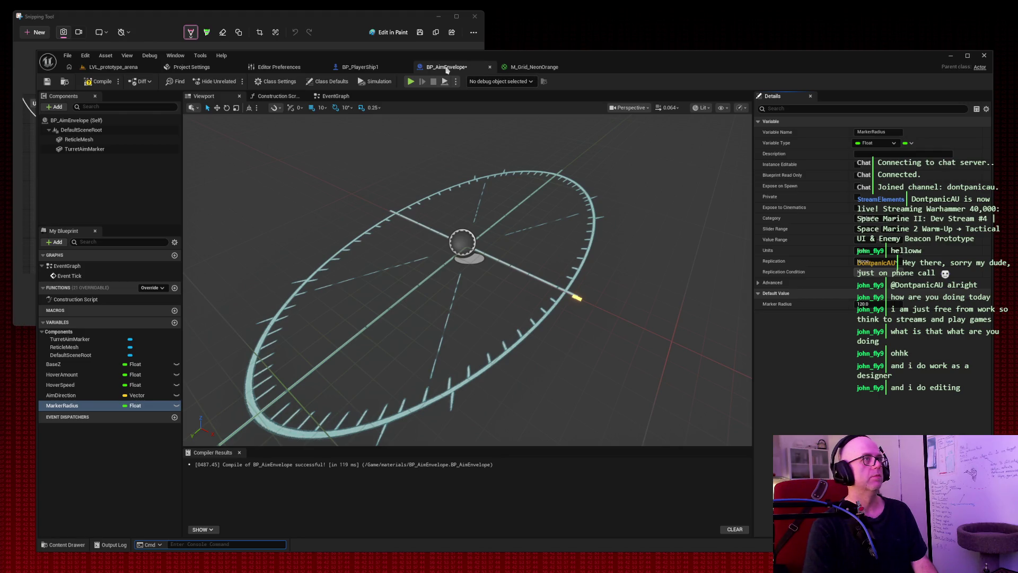
pyautogui.hotkey('ctrl', 's')
# Step: Wrap the Event Tick hover nodes in a comment titled FLOATING FUNCTION and shift it upward
pyautogui.click(321, 97)
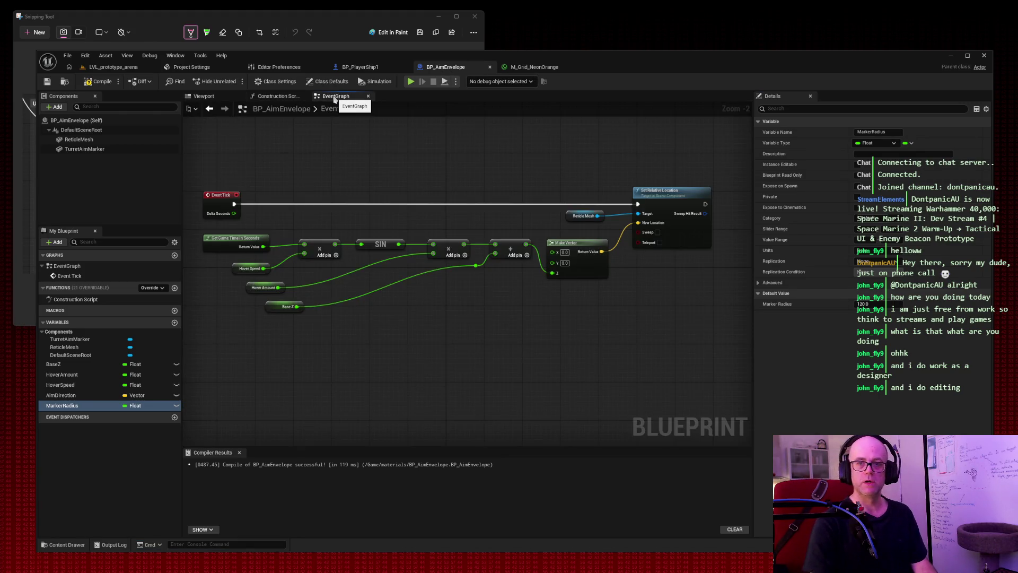
pyautogui.moveTo(207, 149)
pyautogui.mouseDown()
pyautogui.moveTo(734, 339)
pyautogui.moveTo(720, 339)
pyautogui.mouseUp()
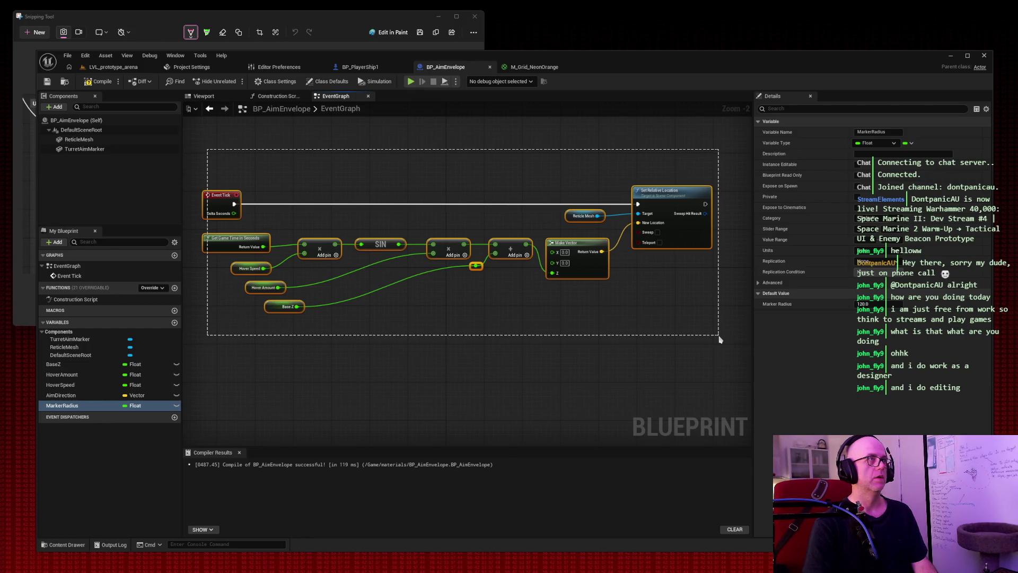
pyautogui.moveTo(719, 339); pyautogui.dragTo(719, 340)
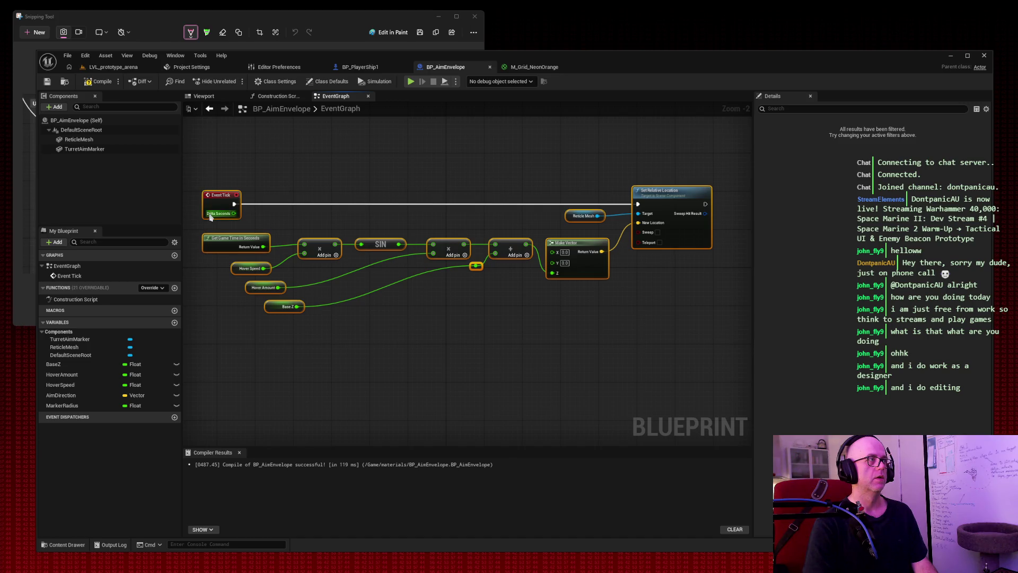
pyautogui.rightClick(214, 208)
pyautogui.click(258, 427)
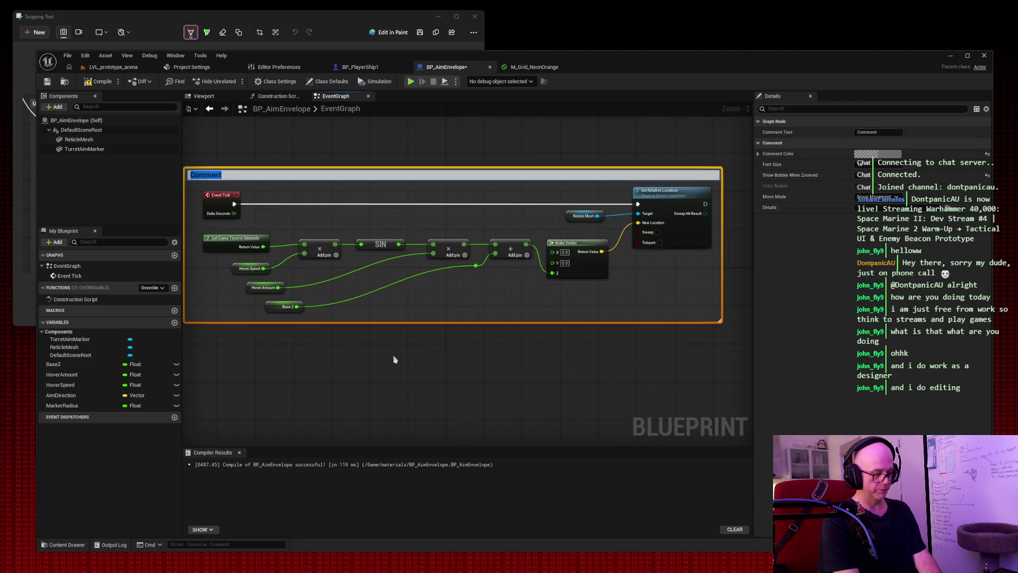
pyautogui.write('FLOATING ')
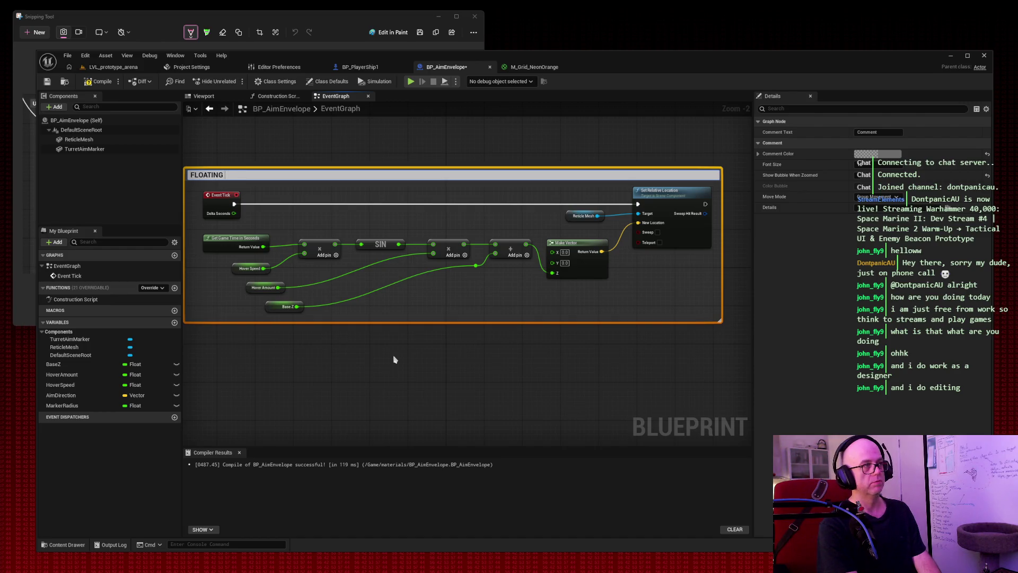
pyautogui.write('FUNCTION')
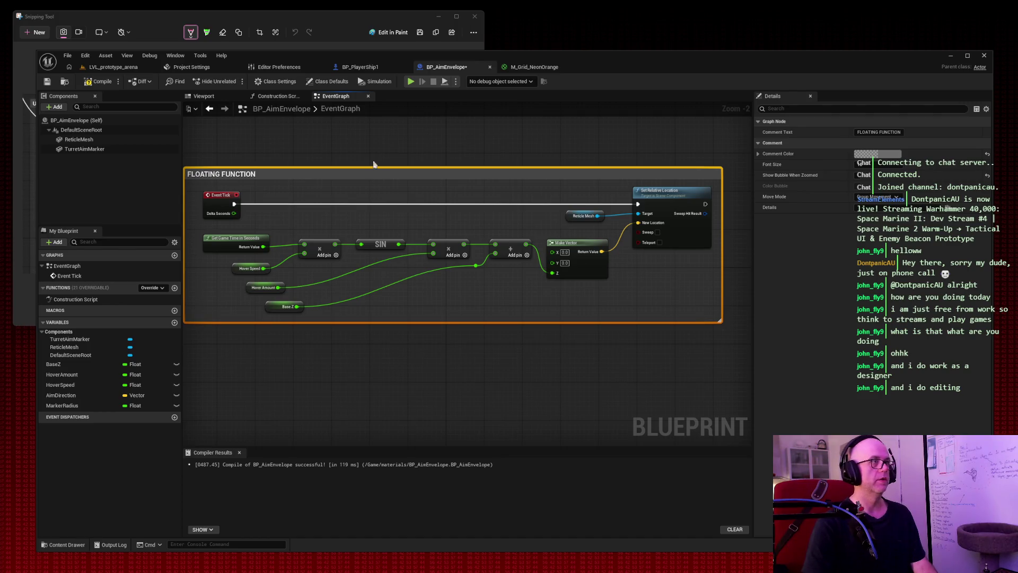
pyautogui.moveTo(375, 175); pyautogui.dragTo(388, 143)
pyautogui.click(339, 363)
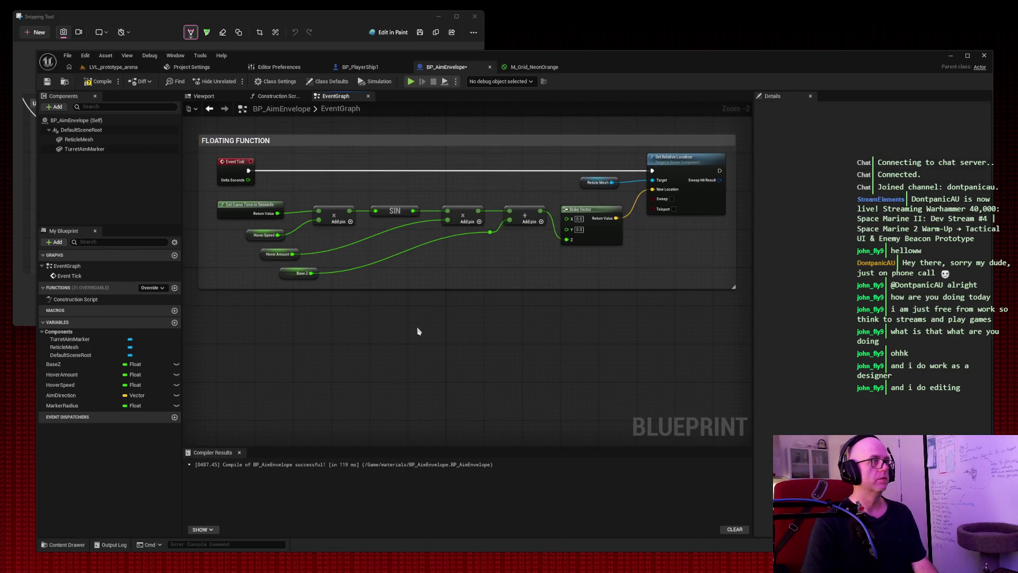
pyautogui.moveTo(416, 332); pyautogui.dragTo(401, 298)
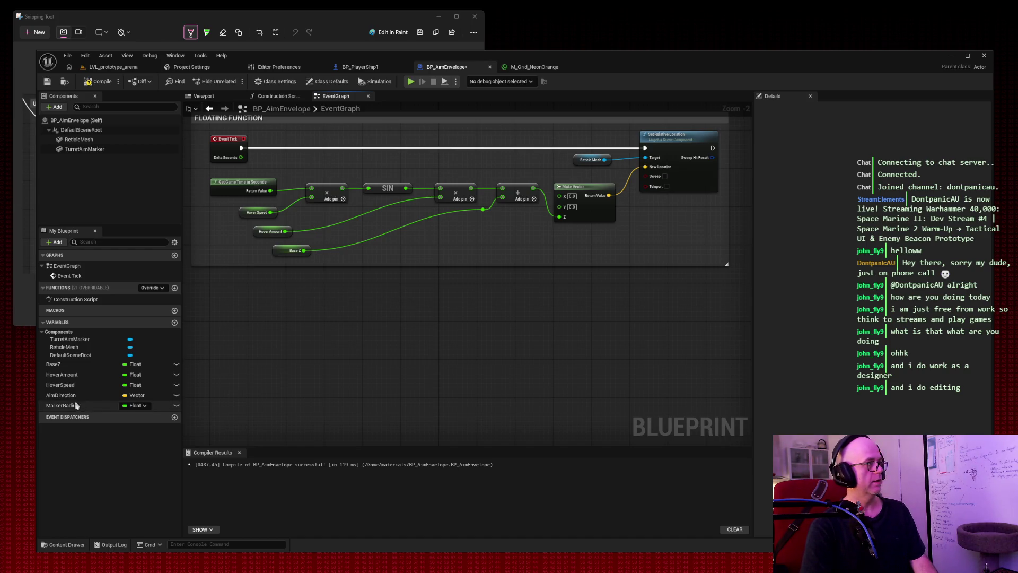
# Step: Add an AimDirection getter feeding a Normalize node below the comment, lined up together
pyautogui.moveTo(60, 396)
pyautogui.mouseDown()
pyautogui.moveTo(297, 350)
pyautogui.moveTo(265, 314)
pyautogui.moveTo(307, 352)
pyautogui.moveTo(255, 304)
pyautogui.moveTo(228, 317)
pyautogui.moveTo(329, 316)
pyautogui.mouseUp()
pyautogui.click(324, 364)
pyautogui.write('normaliz')
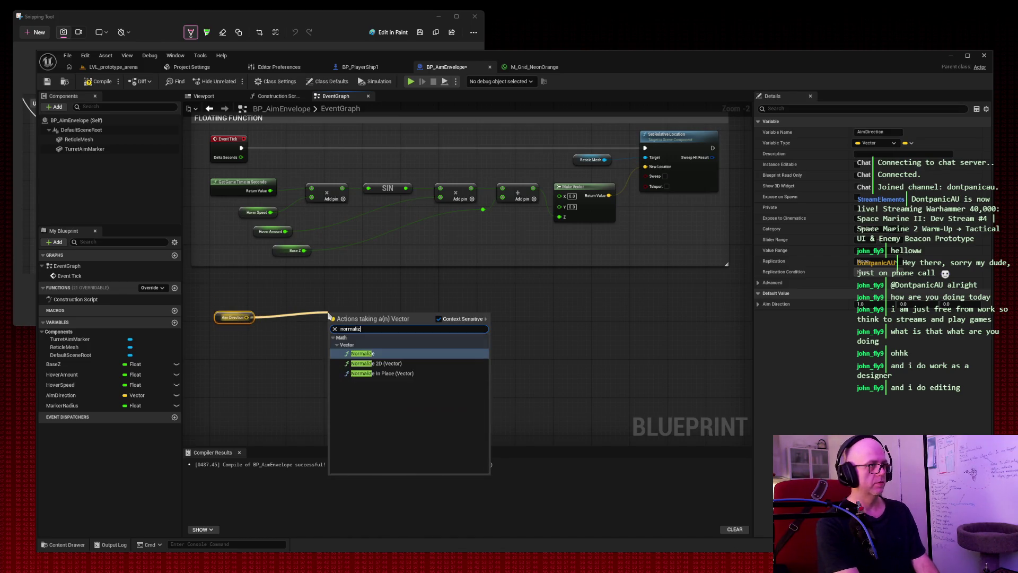
pyautogui.click(373, 363)
pyautogui.moveTo(360, 319); pyautogui.dragTo(321, 309)
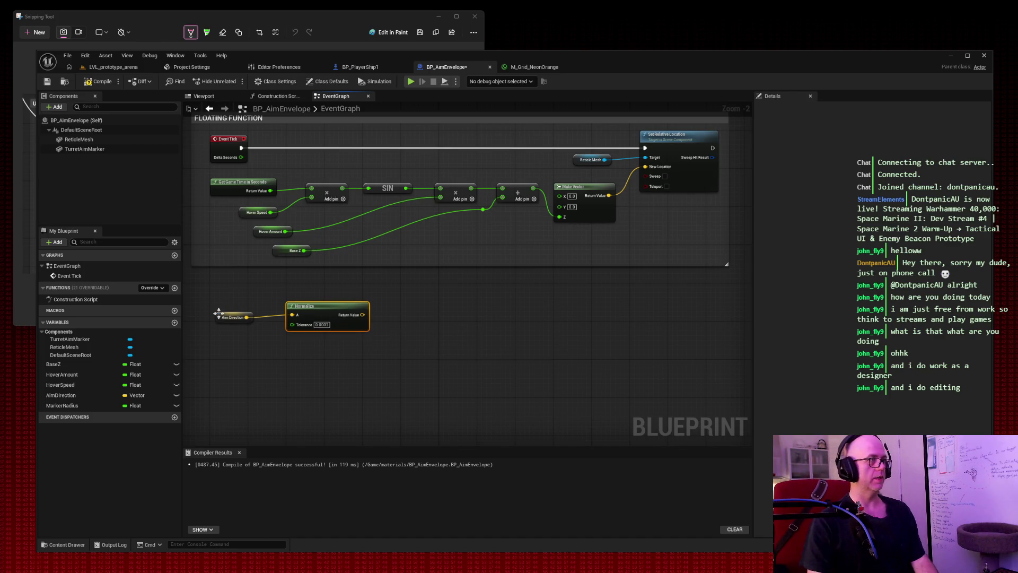
pyautogui.moveTo(220, 316); pyautogui.dragTo(220, 311)
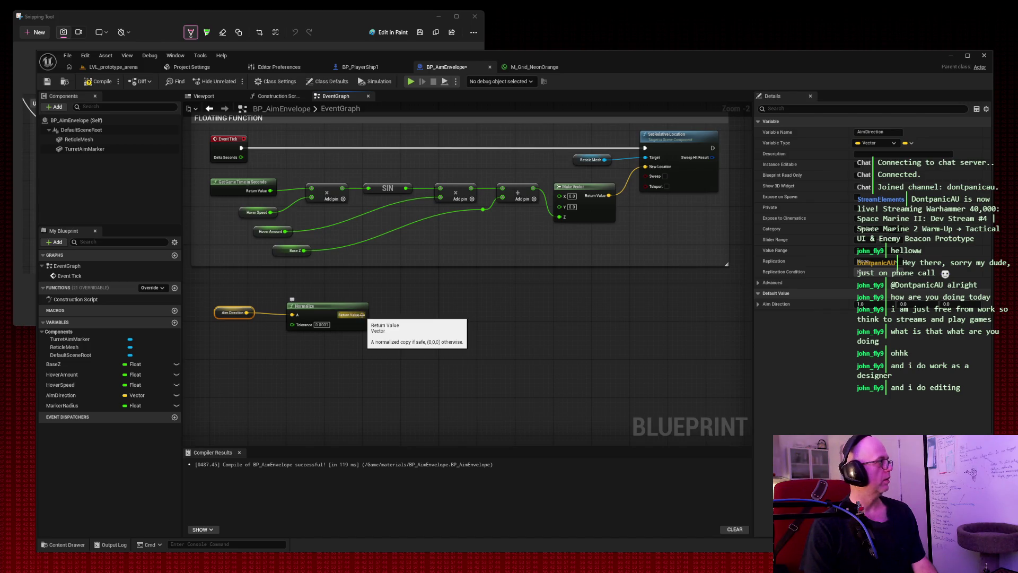
# Step: Multiply the normalized vector and add a MarkerRadius getter node for the Multiply
pyautogui.moveTo(362, 315)
pyautogui.mouseDown()
pyautogui.moveTo(428, 316)
pyautogui.moveTo(417, 313)
pyautogui.mouseUp()
pyautogui.write('multiply')
pyautogui.press('Return')
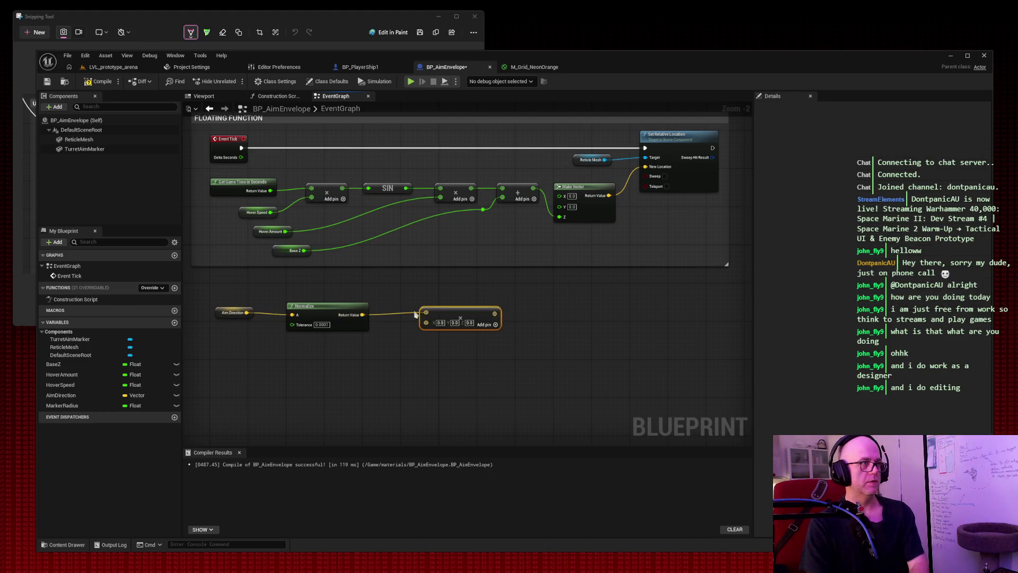
pyautogui.moveTo(494, 313); pyautogui.dragTo(523, 316)
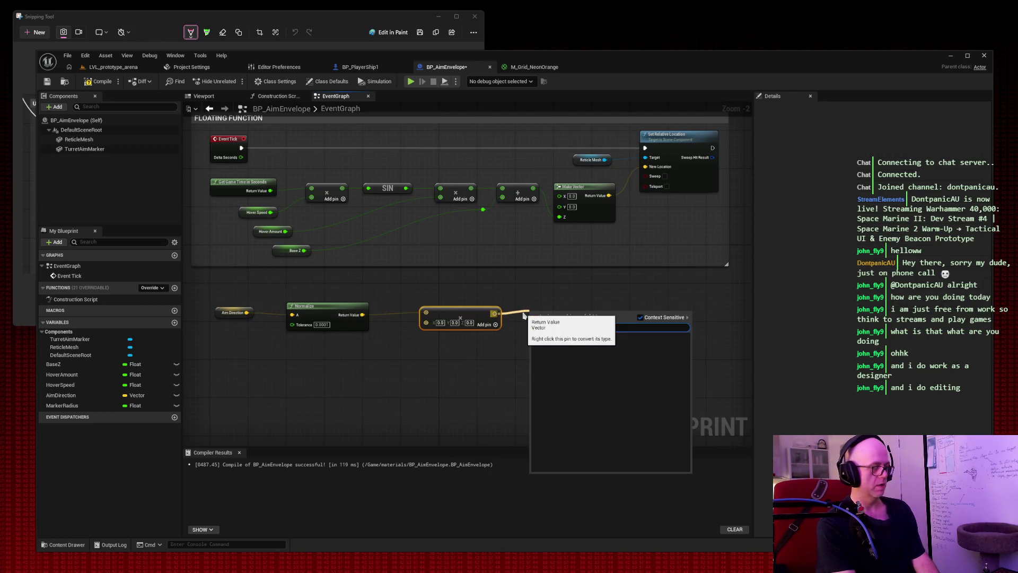
pyautogui.scroll(-5, 523, 316)
pyautogui.write('radi')
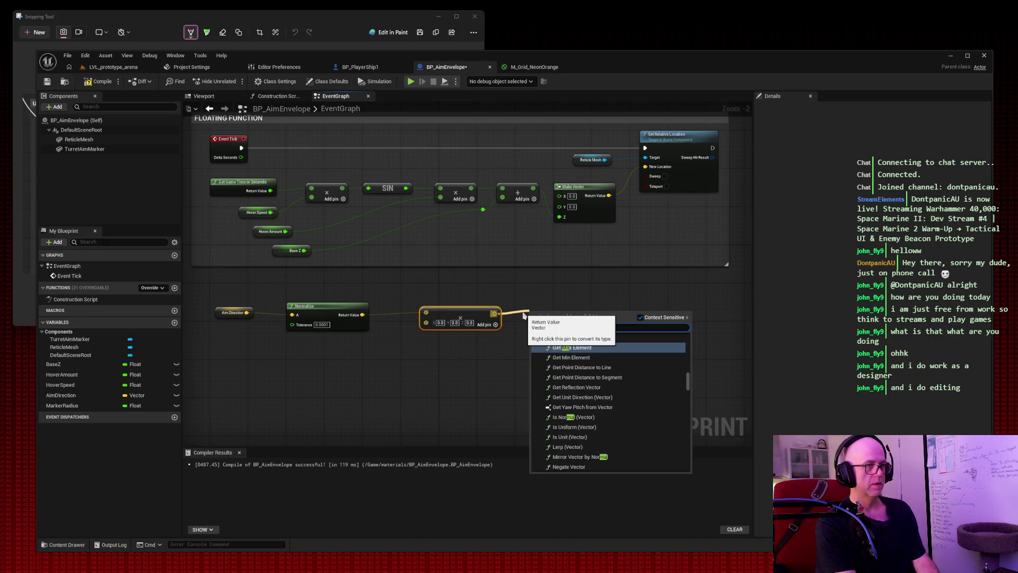
pyautogui.write('us')
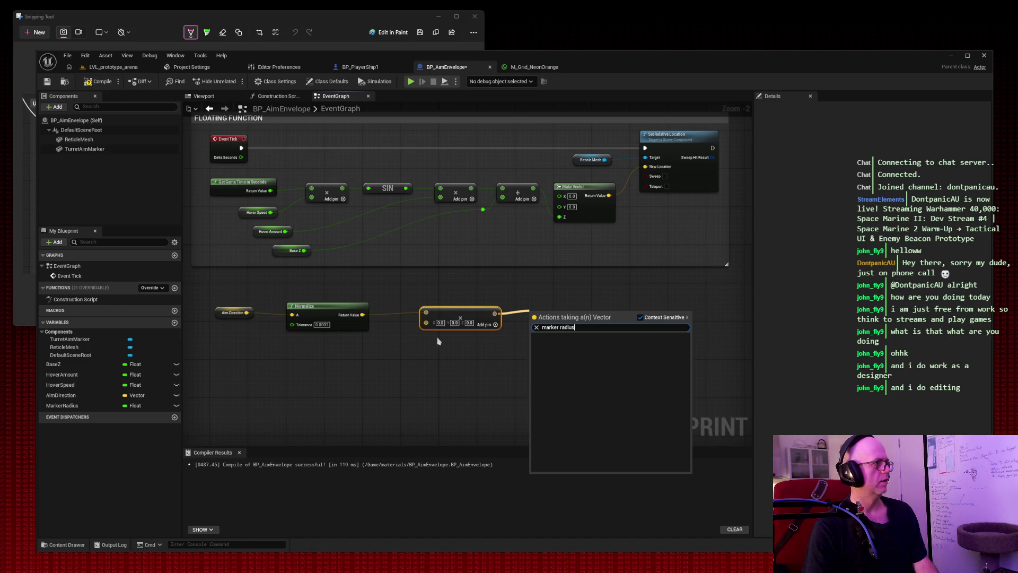
pyautogui.press('Escape')
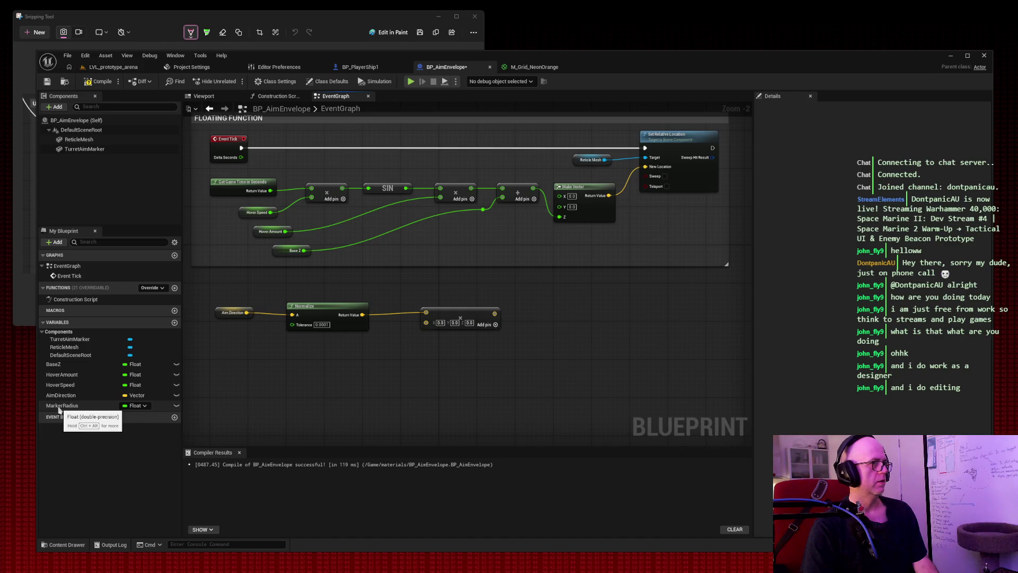
pyautogui.moveTo(59, 409)
pyautogui.mouseDown()
pyautogui.moveTo(366, 395)
pyautogui.moveTo(296, 364)
pyautogui.moveTo(427, 322)
pyautogui.mouseUp()
pyautogui.click(318, 375)
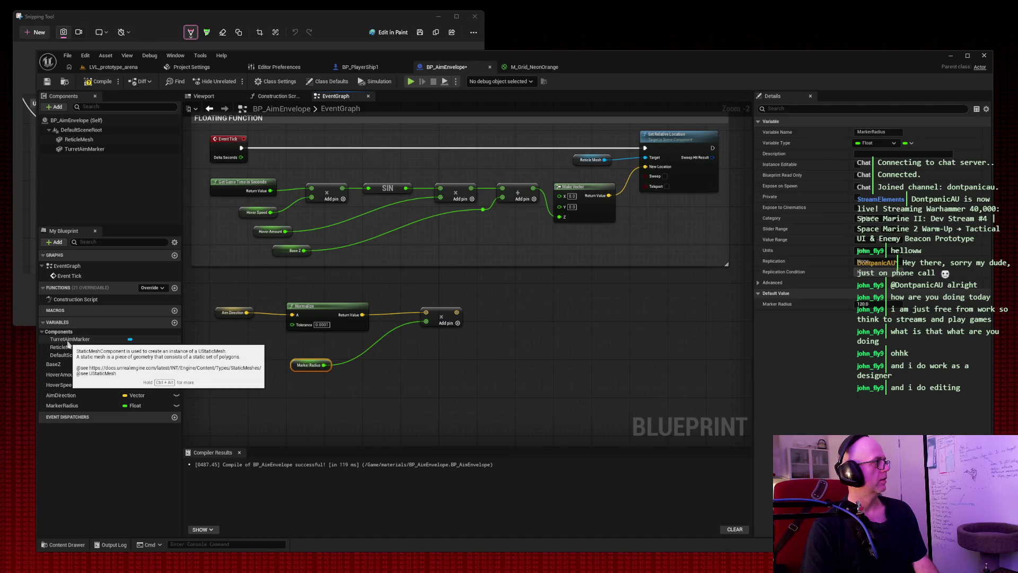
# Step: Replace the unwanted Set node with Set Relative Location (TurretAimMarker) beside the Multiply node
pyautogui.moveTo(68, 339); pyautogui.dragTo(471, 373)
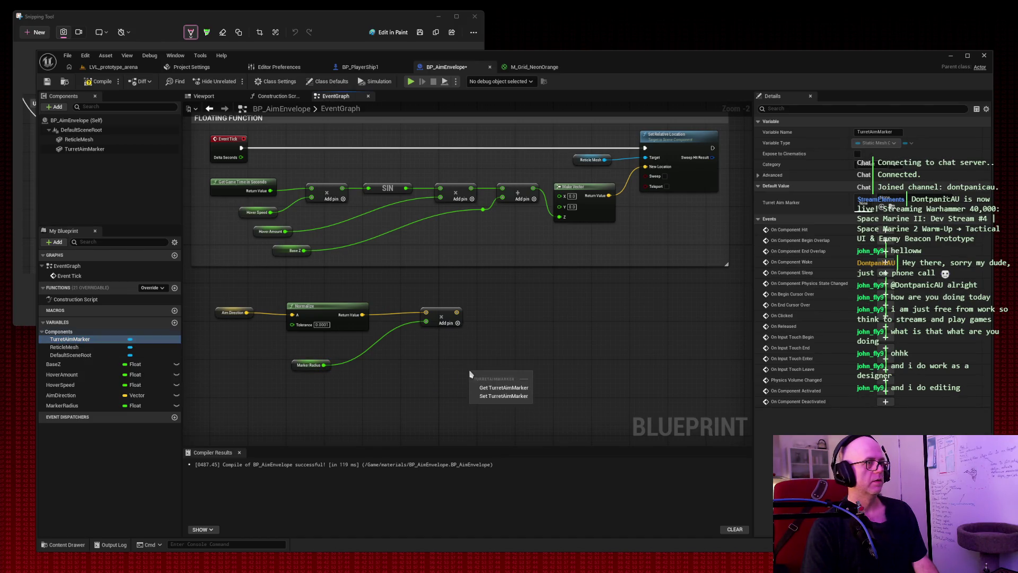
pyautogui.click(492, 397)
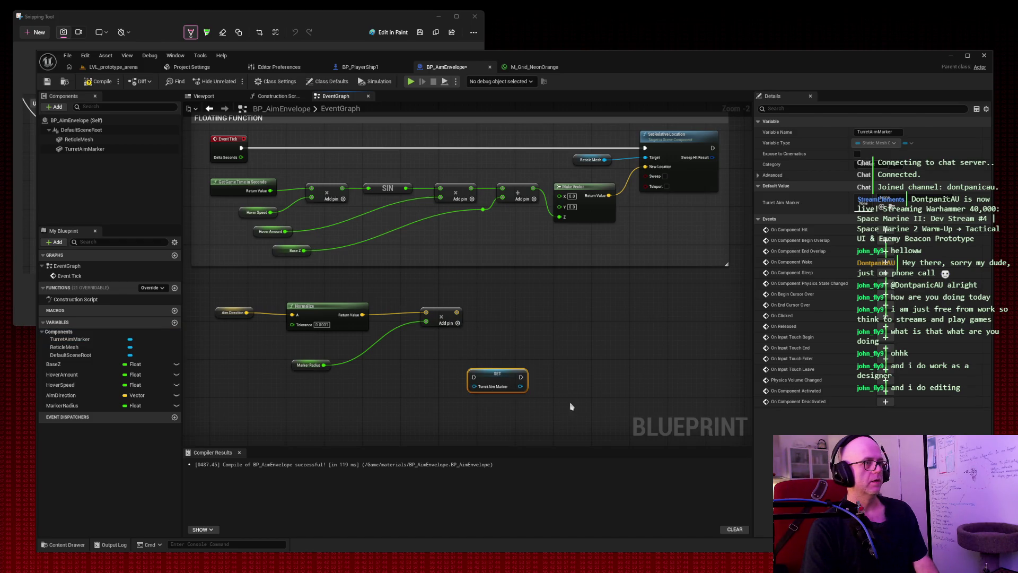
pyautogui.press('Delete')
pyautogui.rightClick(512, 340)
pyautogui.write('set')
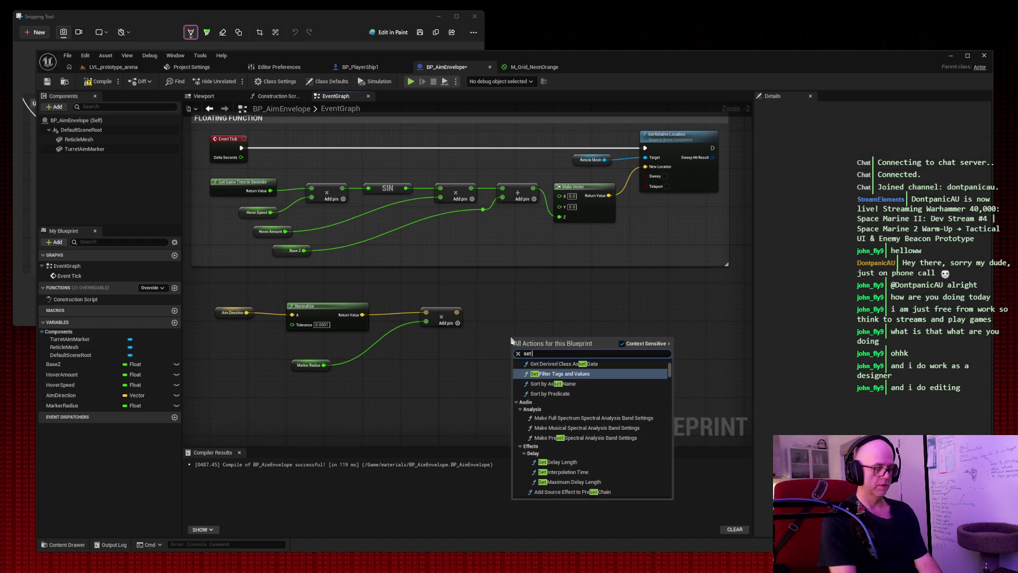
pyautogui.write(' turret aim')
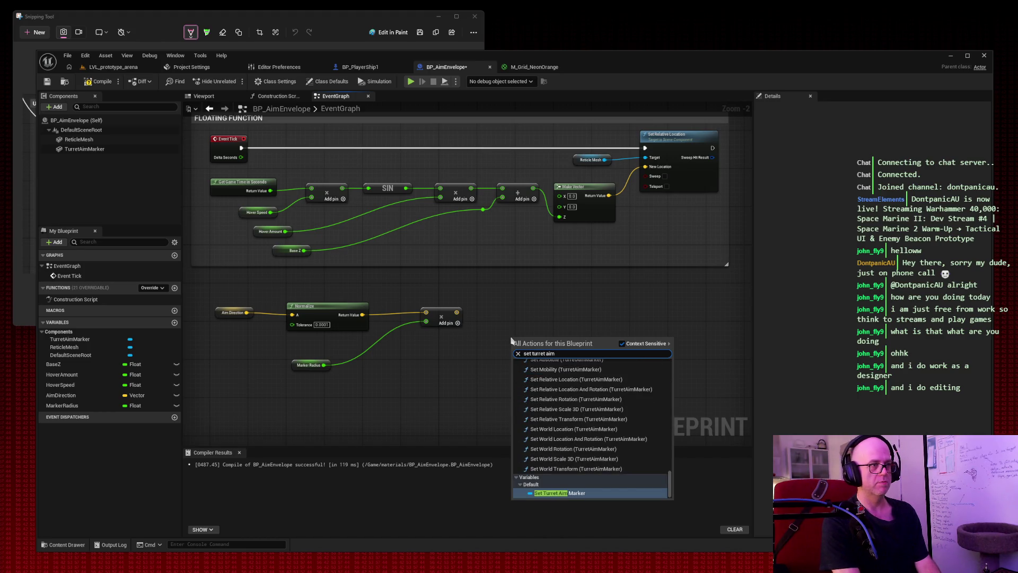
pyautogui.write(' marker relative')
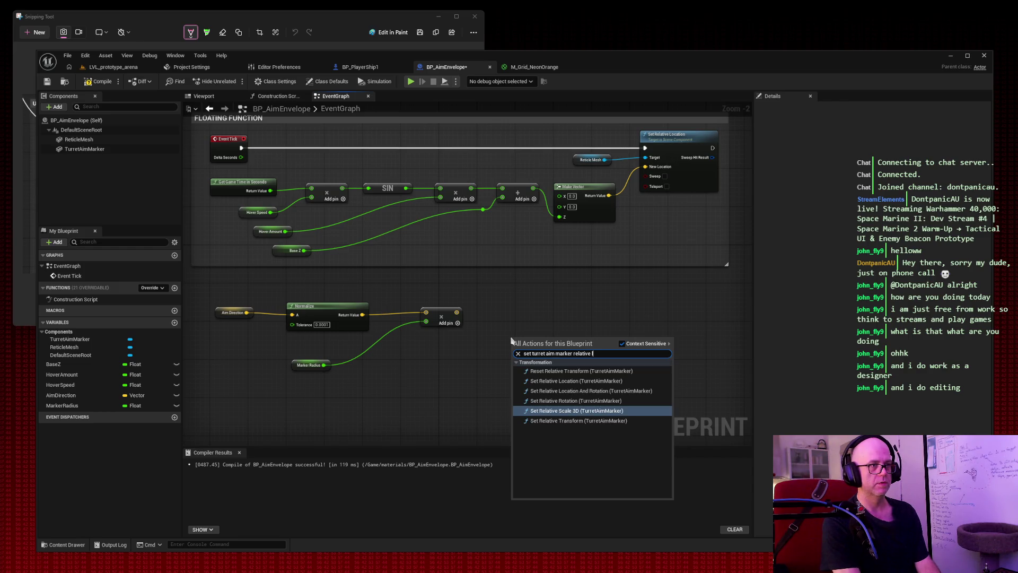
pyautogui.write(' location')
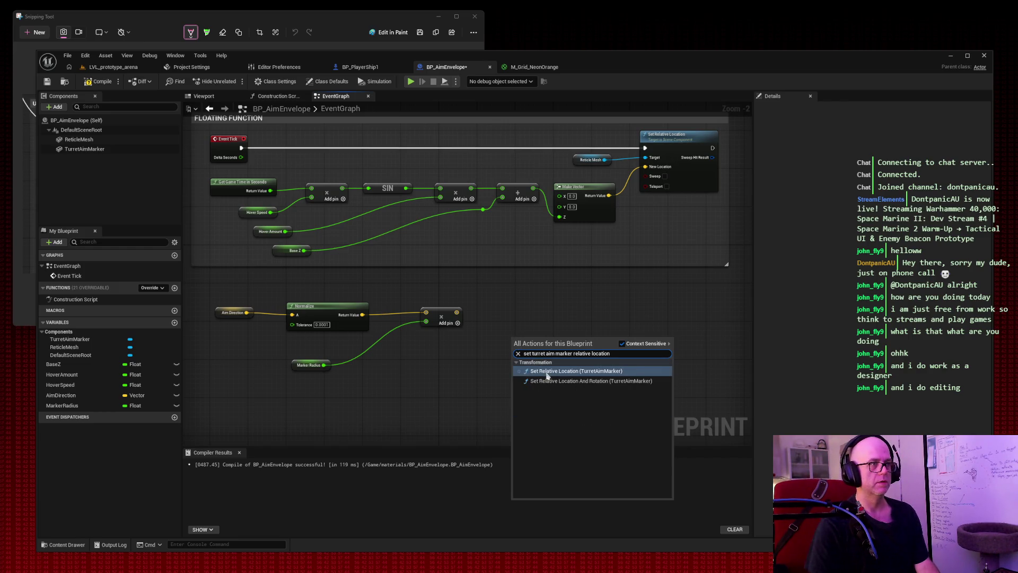
pyautogui.click(548, 371)
pyautogui.moveTo(493, 387)
pyautogui.mouseDown()
pyautogui.moveTo(464, 332)
pyautogui.moveTo(457, 351)
pyautogui.mouseUp()
pyautogui.click(508, 323)
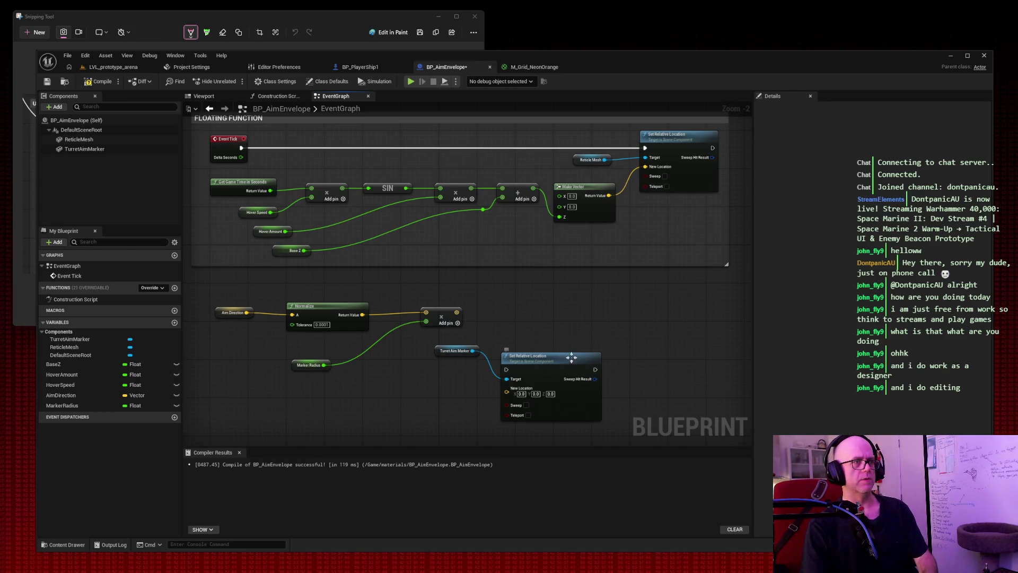
pyautogui.moveTo(575, 358); pyautogui.dragTo(579, 309)
pyautogui.click(541, 282)
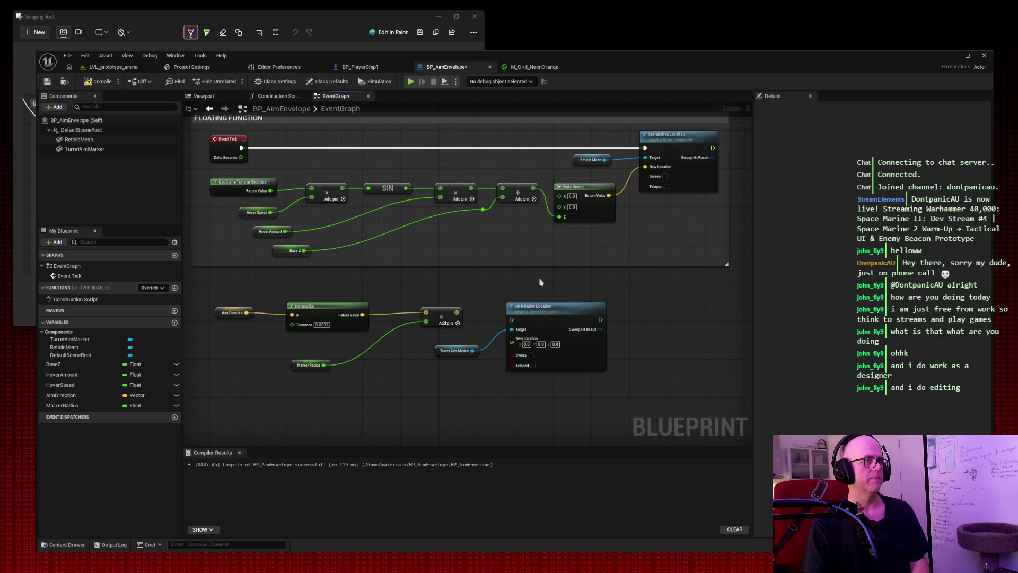
pyautogui.press('super+shift+s')
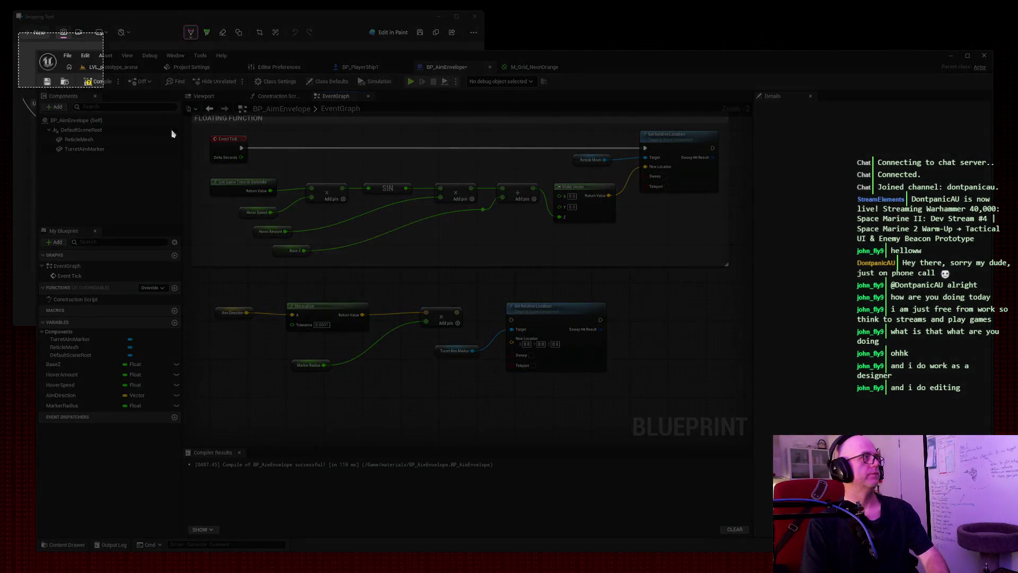
pyautogui.moveTo(19, 32); pyautogui.dragTo(958, 546)
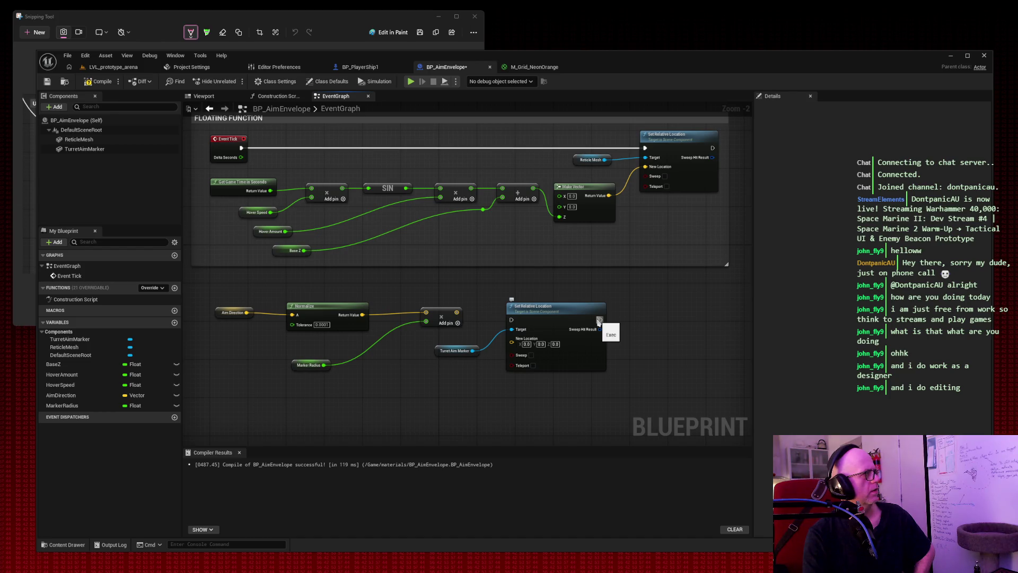
# Step: Search actions from the node's exec output for 'relative location exec input' and screenshot the editor
pyautogui.moveTo(599, 320); pyautogui.dragTo(651, 321)
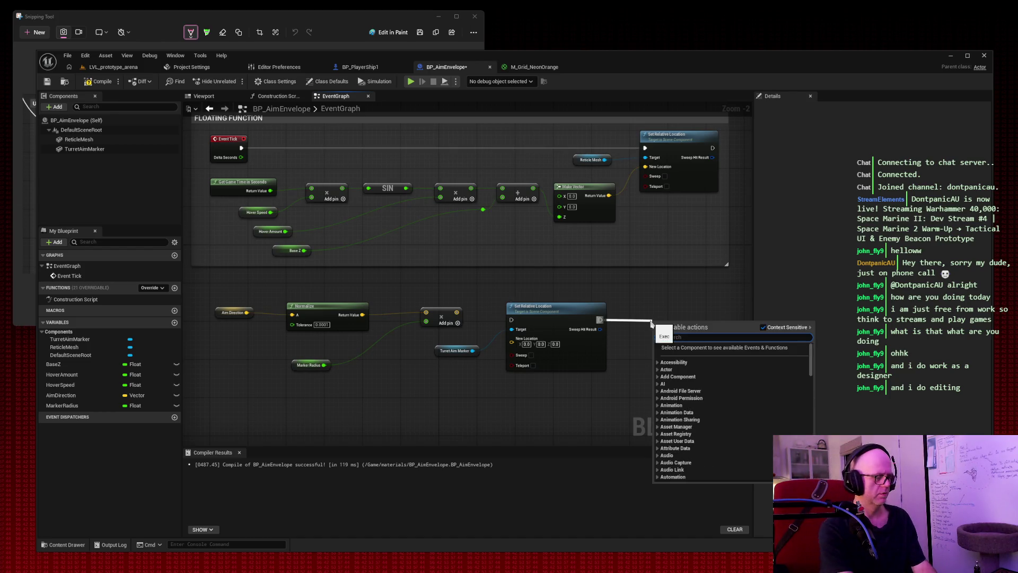
pyautogui.write('relative l')
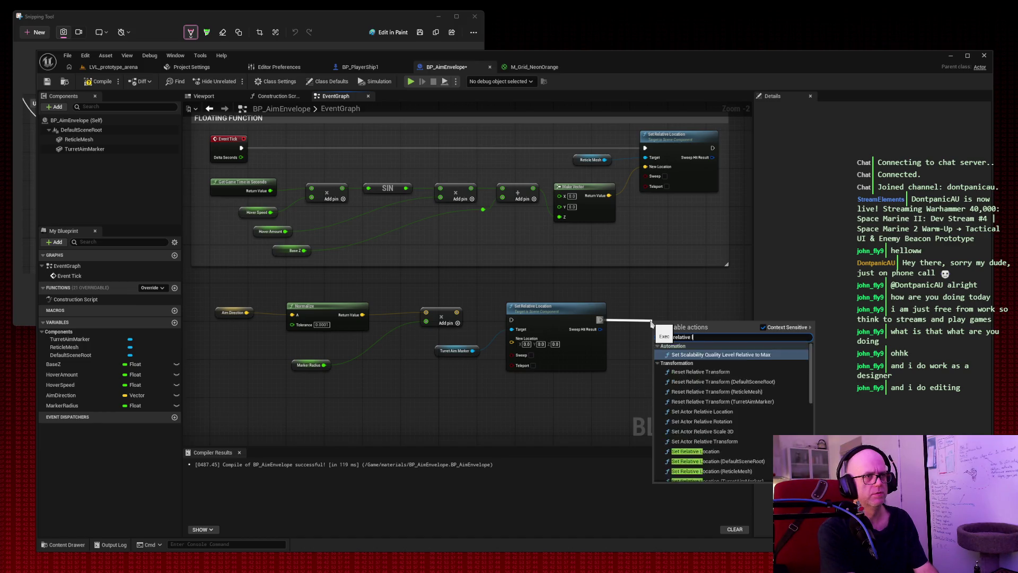
pyautogui.write('ocation')
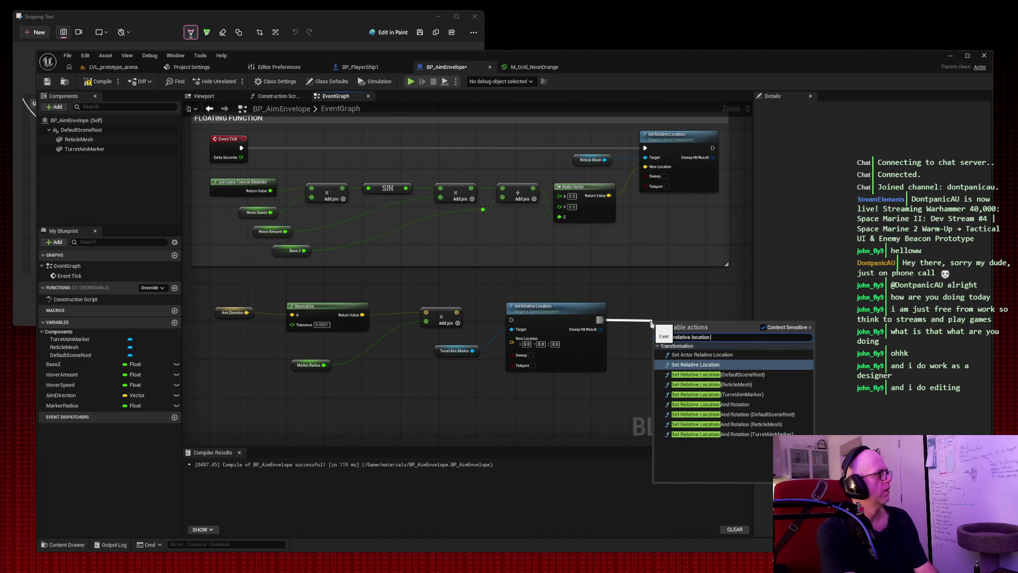
pyautogui.write(' exec')
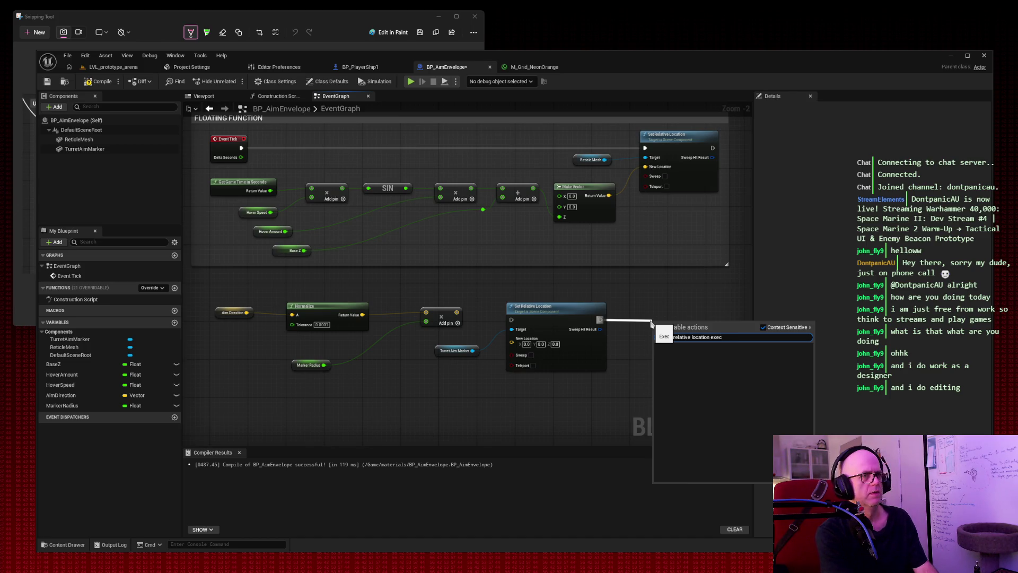
pyautogui.write(' inpu')
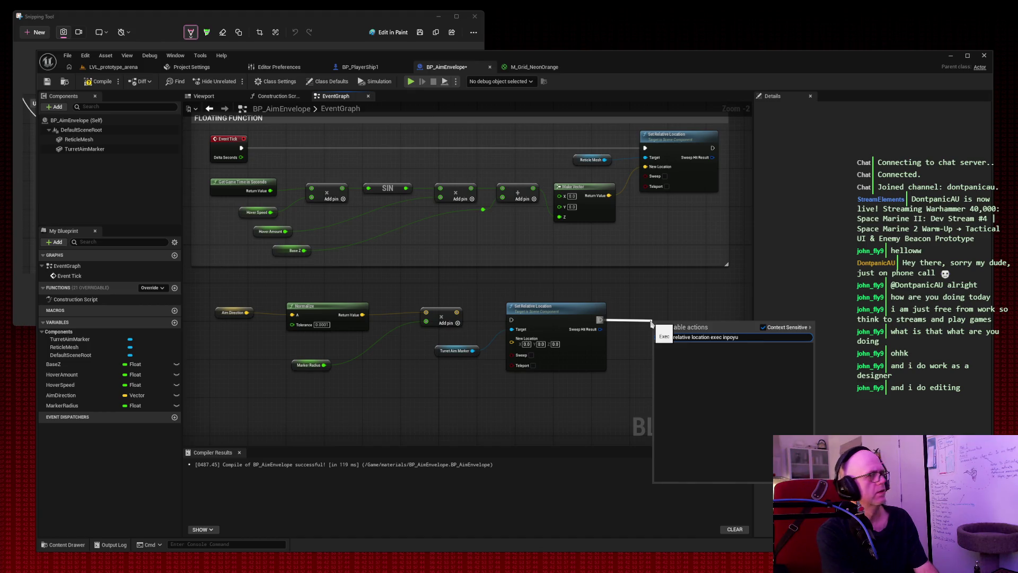
pyautogui.write('t')
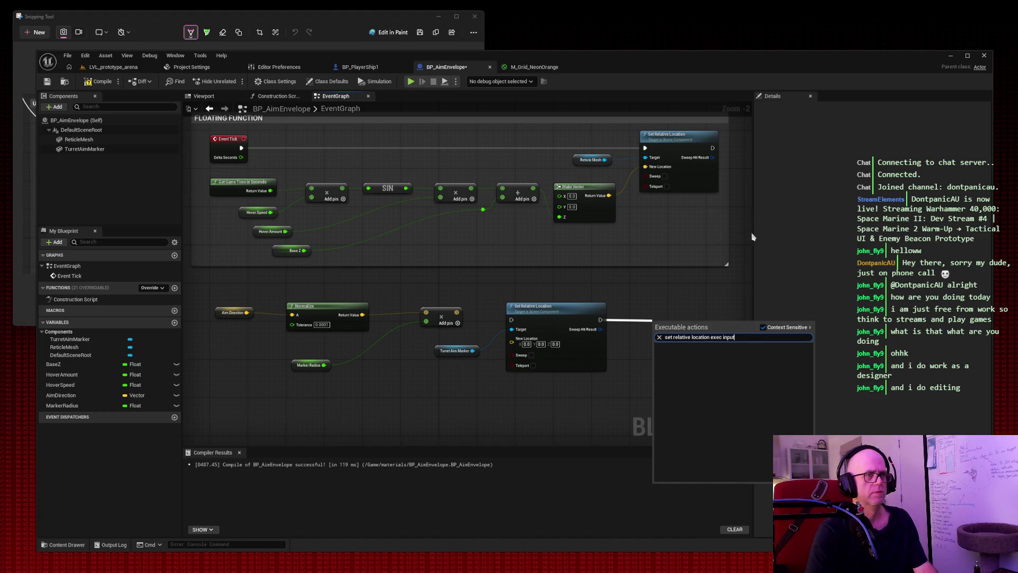
pyautogui.press('super+shift+s')
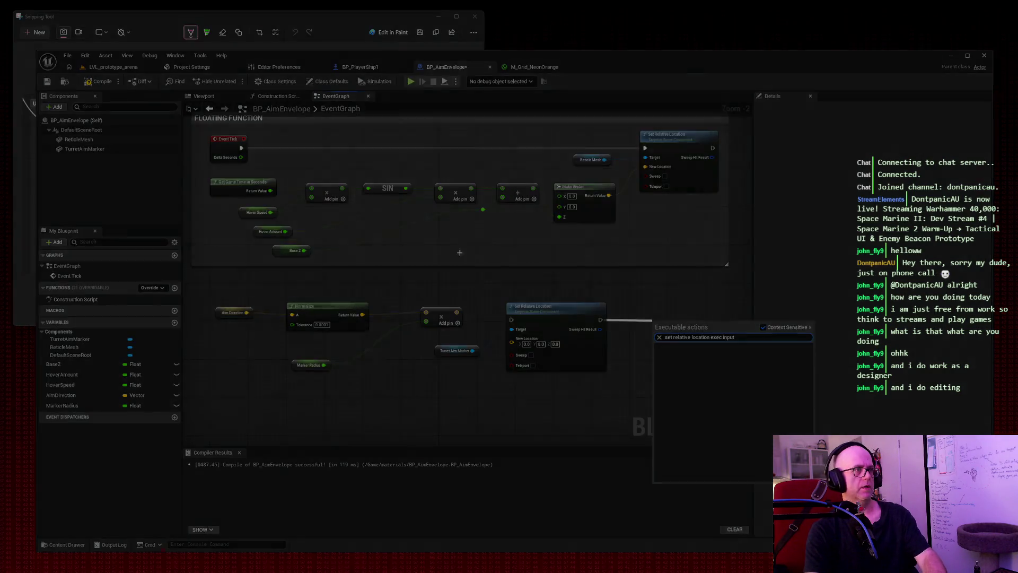
pyautogui.moveTo(28, 36)
pyautogui.mouseDown()
pyautogui.moveTo(954, 475)
pyautogui.moveTo(1002, 549)
pyautogui.mouseUp()
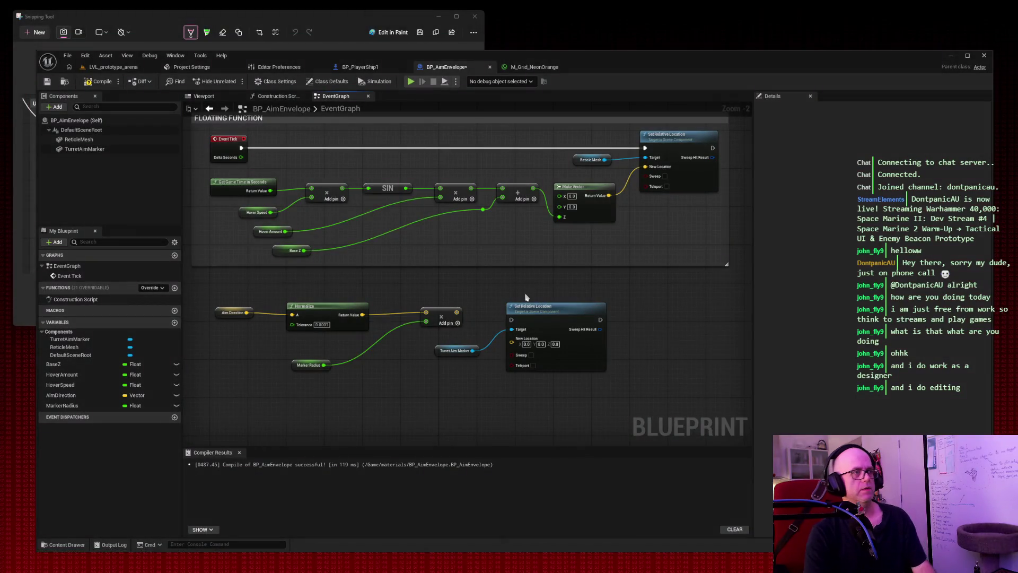
# Step: Compile and save BP_AimEnvelope after an abandoned attempt to wire Set Relative Location
pyautogui.moveTo(456, 313); pyautogui.dragTo(521, 327)
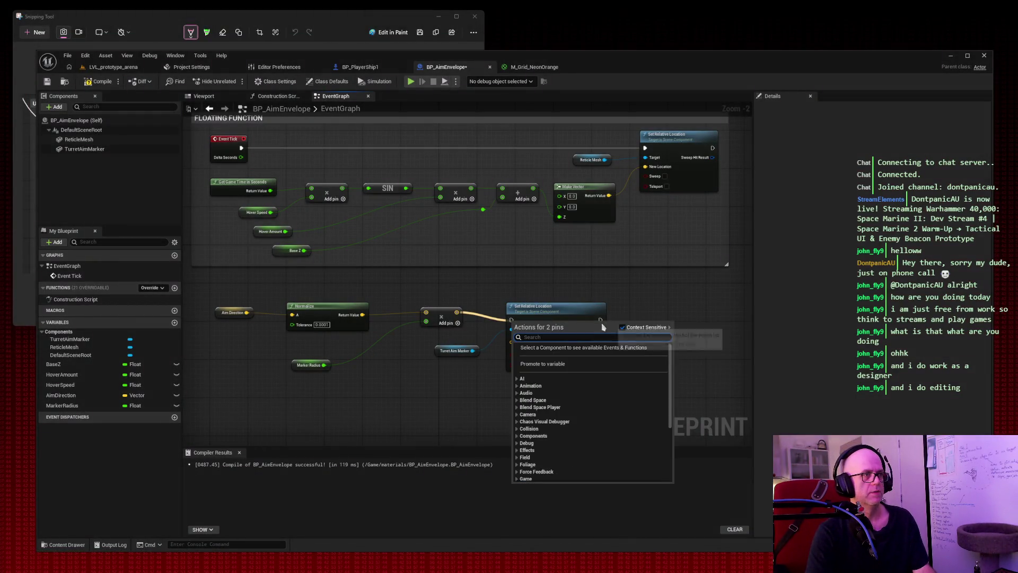
pyautogui.click(533, 291)
pyautogui.click(99, 81)
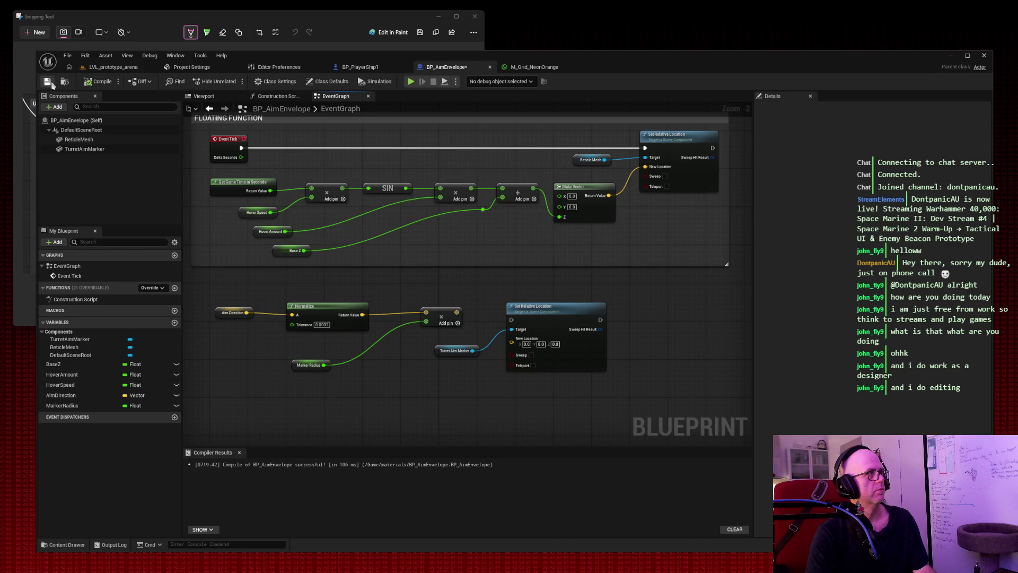
pyautogui.click(47, 81)
# Step: Retry wiring the Multiply result and exec output into Set Relative Location, then cancel
pyautogui.moveTo(457, 312)
pyautogui.mouseDown()
pyautogui.moveTo(504, 324)
pyautogui.moveTo(511, 343)
pyautogui.mouseUp()
pyautogui.click(563, 286)
pyautogui.moveTo(600, 319); pyautogui.dragTo(650, 318)
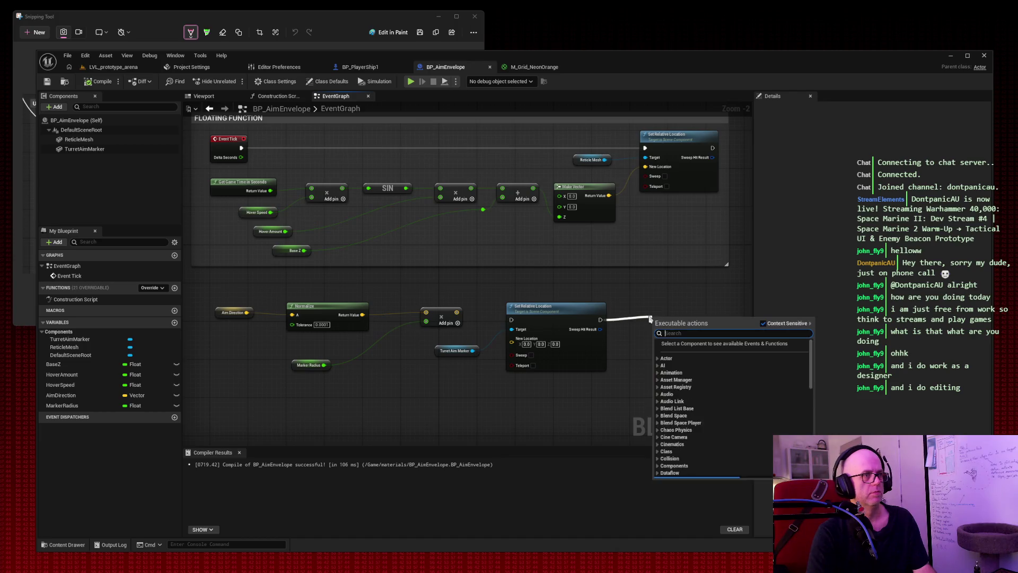
pyautogui.write('setrelative locatio')
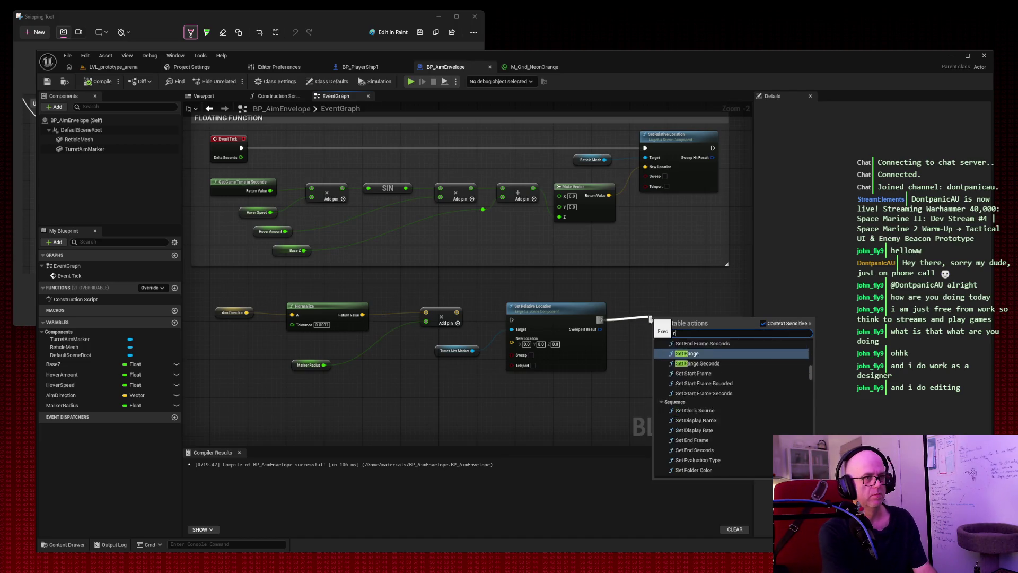
pyautogui.write('n ex')
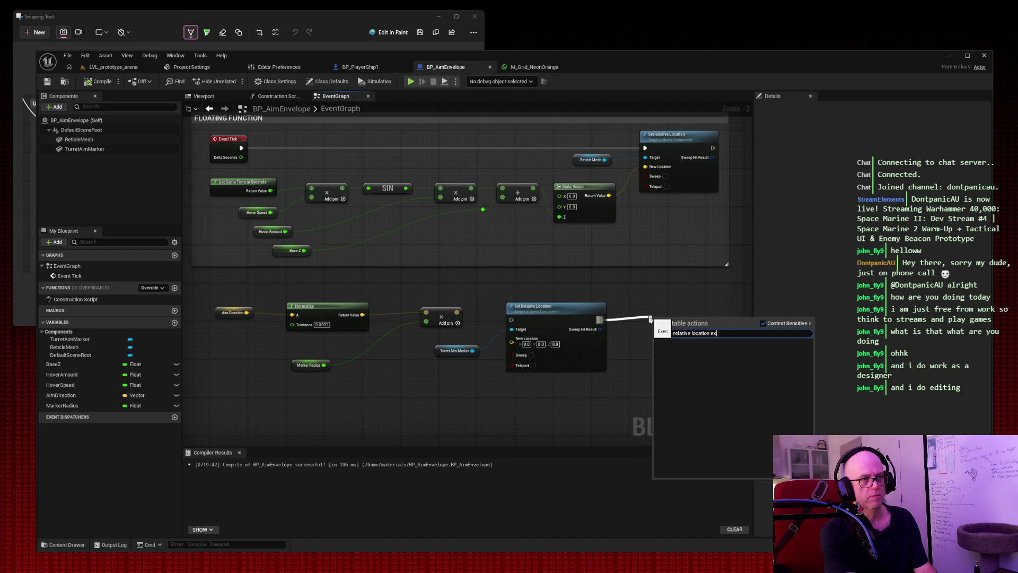
pyautogui.press('Escape')
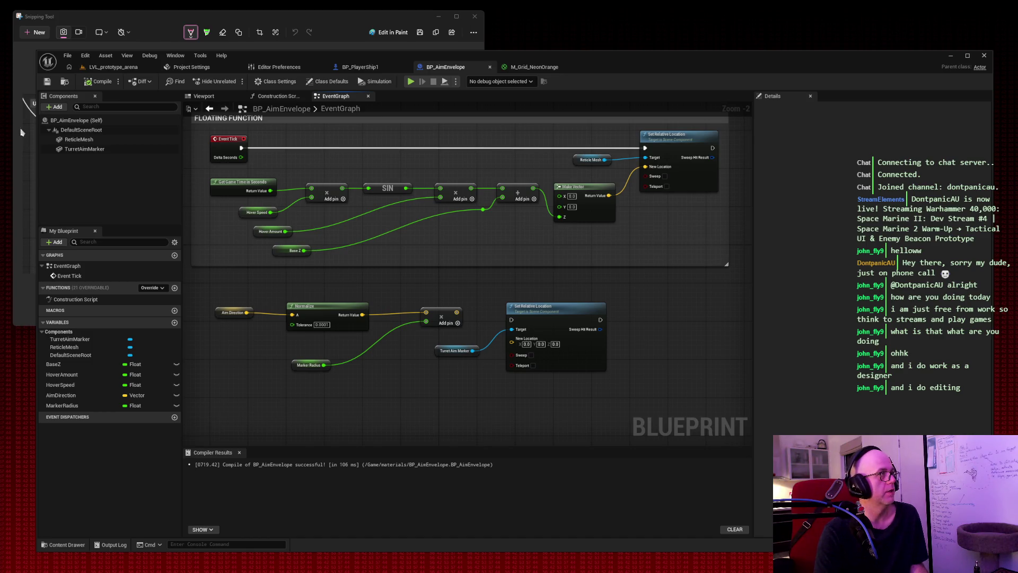
# Step: Chain the reticle's Set Relative Location exec output into TurretAimMarker's Set Relative Location node
pyautogui.click(89, 140)
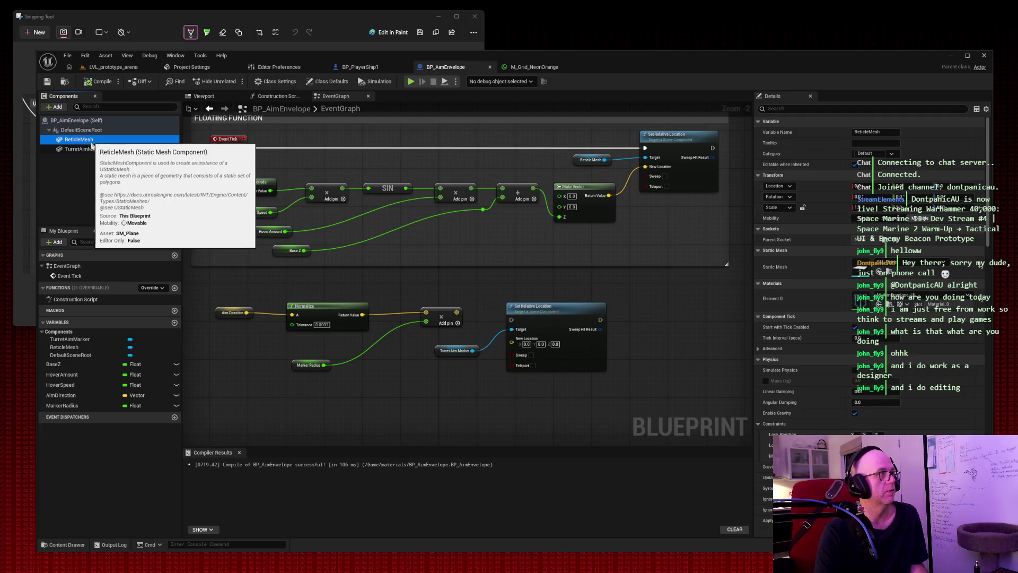
pyautogui.press('Down')
pyautogui.click(97, 141)
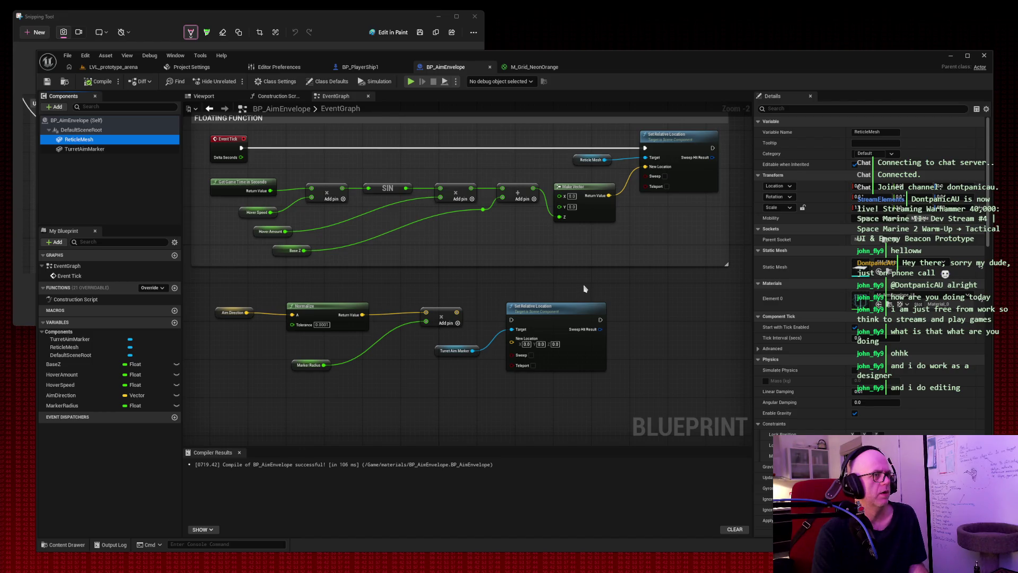
pyautogui.moveTo(712, 148)
pyautogui.mouseDown()
pyautogui.moveTo(572, 287)
pyautogui.moveTo(512, 320)
pyautogui.mouseUp()
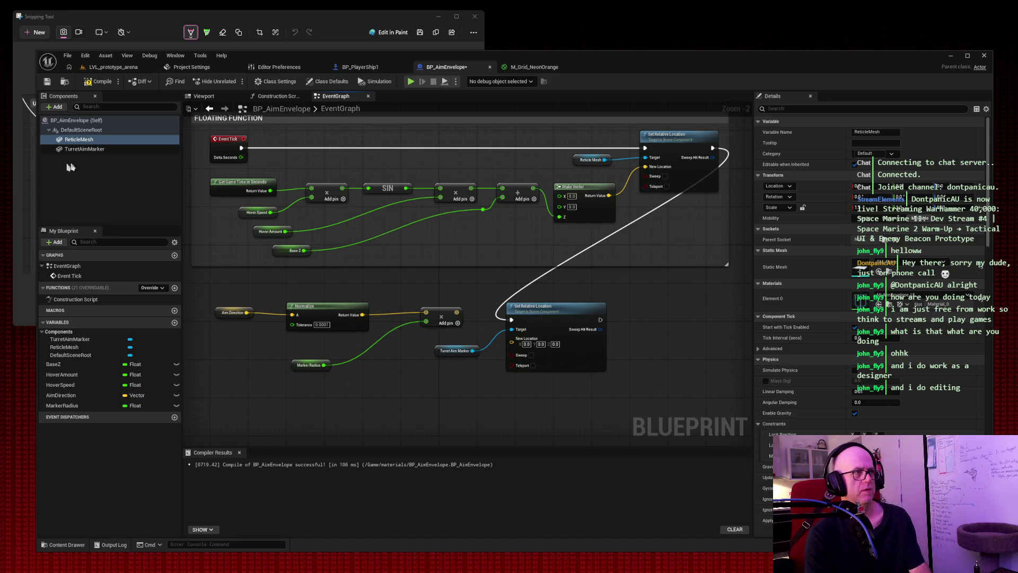
pyautogui.press('super+shift+s')
pyautogui.moveTo(21, 33)
pyautogui.mouseDown()
pyautogui.moveTo(955, 550)
pyautogui.moveTo(1003, 558)
pyautogui.mouseUp()
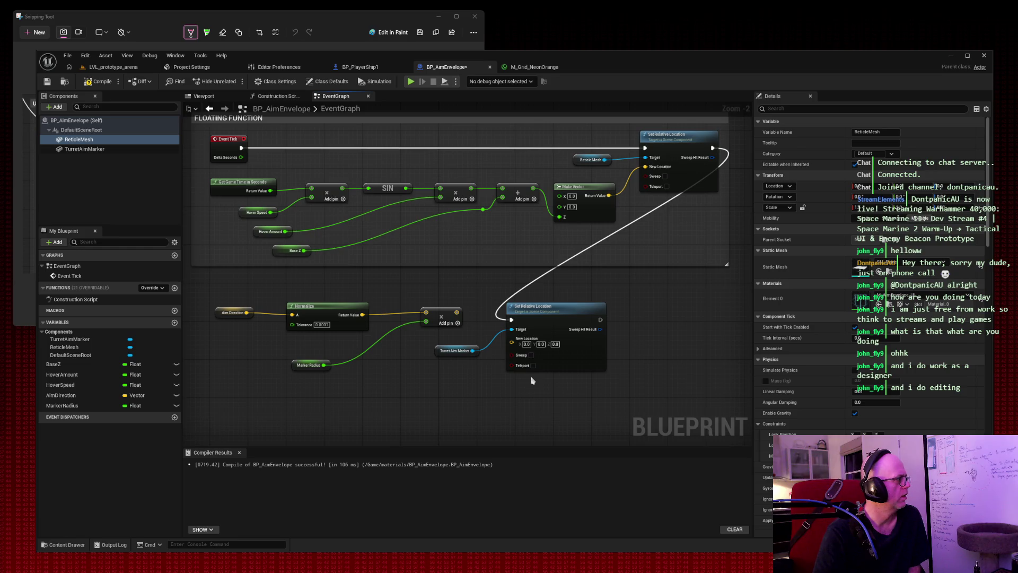
pyautogui.press('super+shift+s')
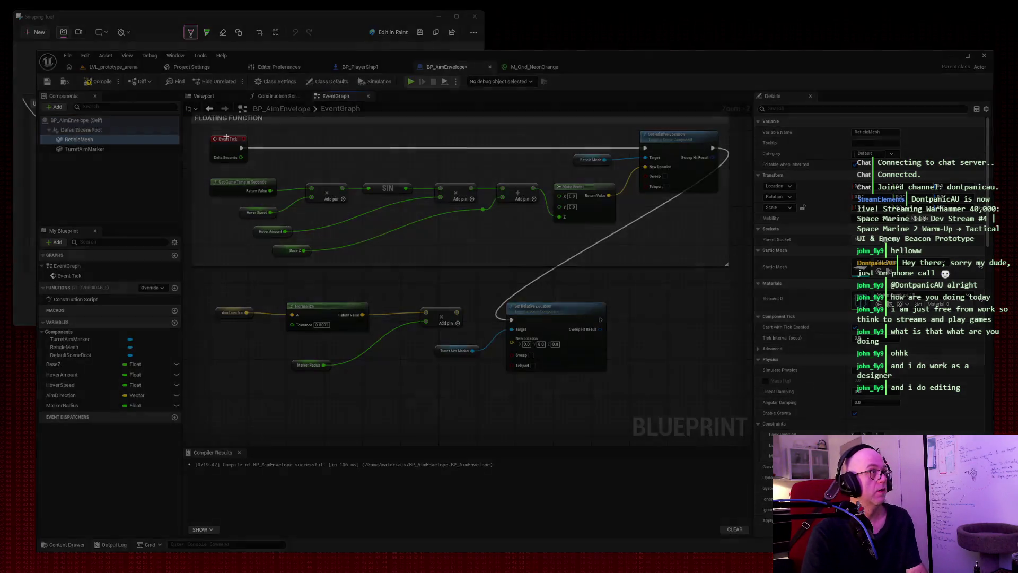
pyautogui.moveTo(189, 93); pyautogui.dragTo(757, 459)
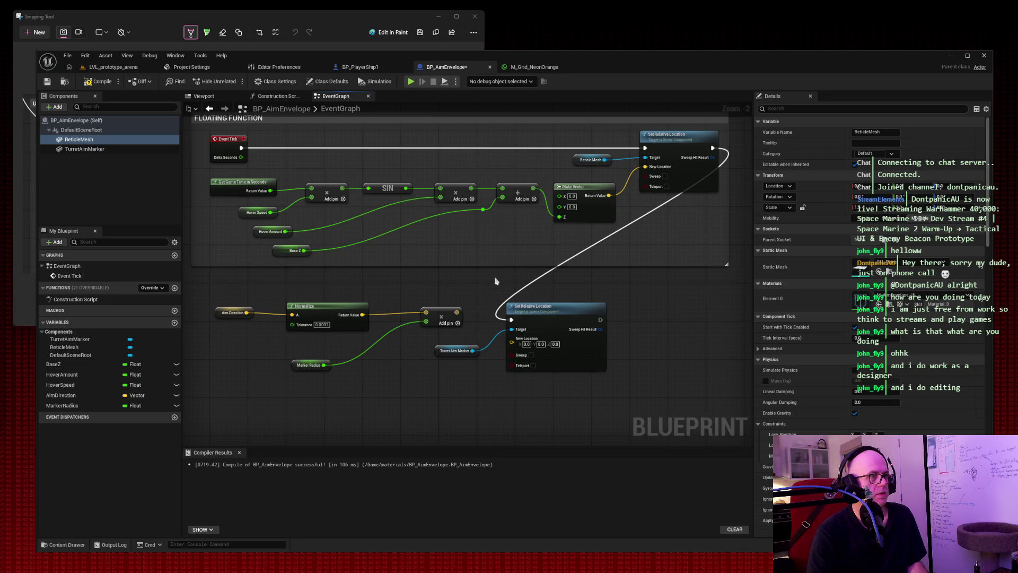
# Step: Wire the AimDirection × MarkerRadius result into TurretAimMarker's New Location, then tidy the nodes
pyautogui.moveTo(506, 340); pyautogui.dragTo(456, 312)
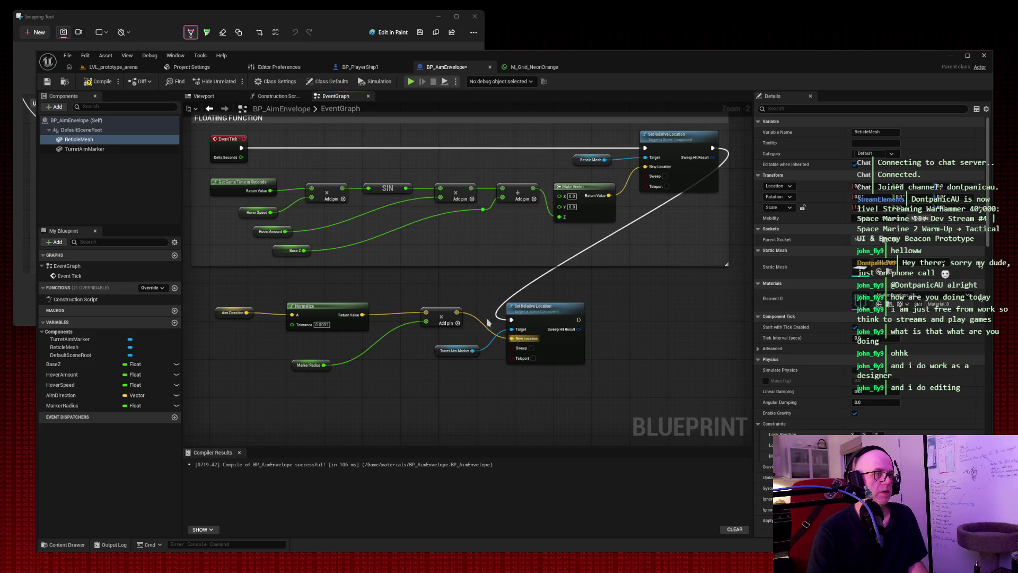
pyautogui.moveTo(551, 312); pyautogui.dragTo(618, 311)
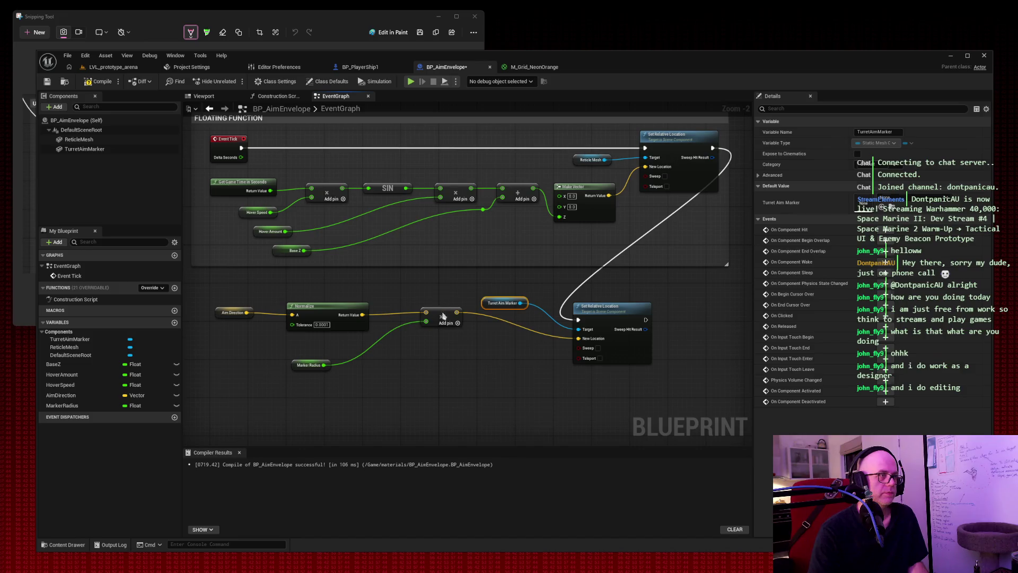
pyautogui.moveTo(443, 316); pyautogui.dragTo(438, 335)
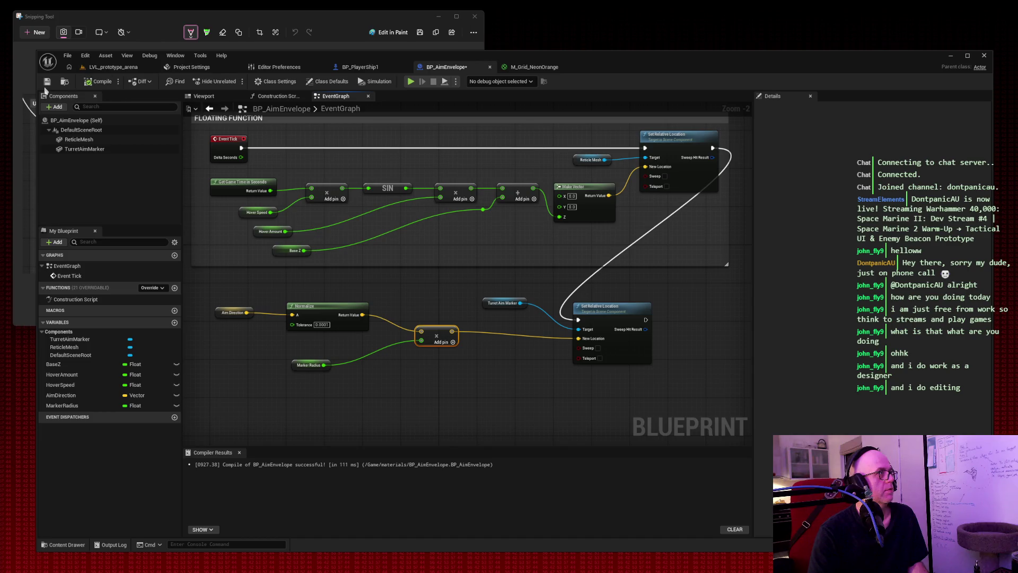
# Step: Play-test LVL_prototype_arena, flying the ship with W/A/D and firing with Space
pyautogui.click(113, 67)
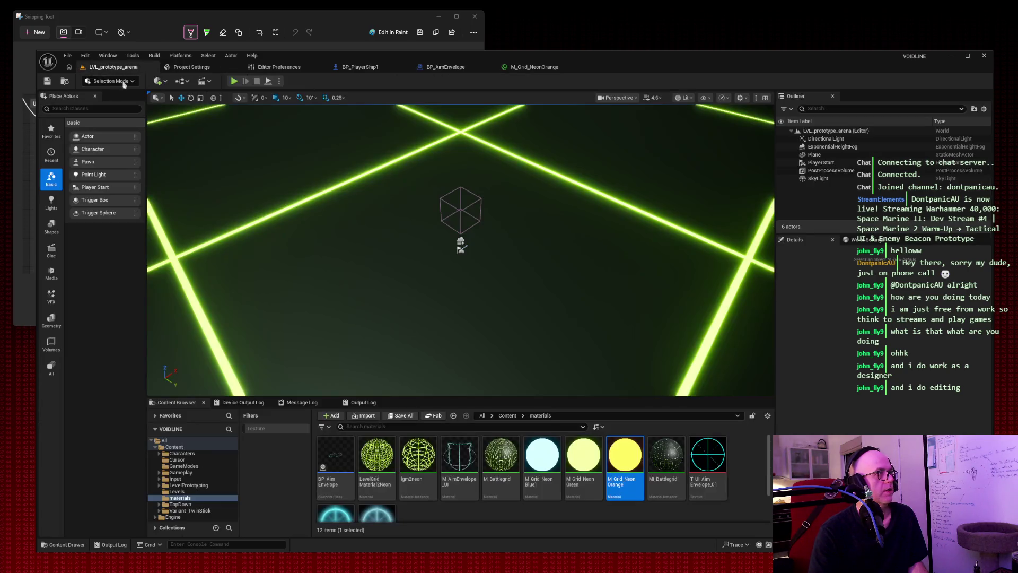
pyautogui.click(233, 81)
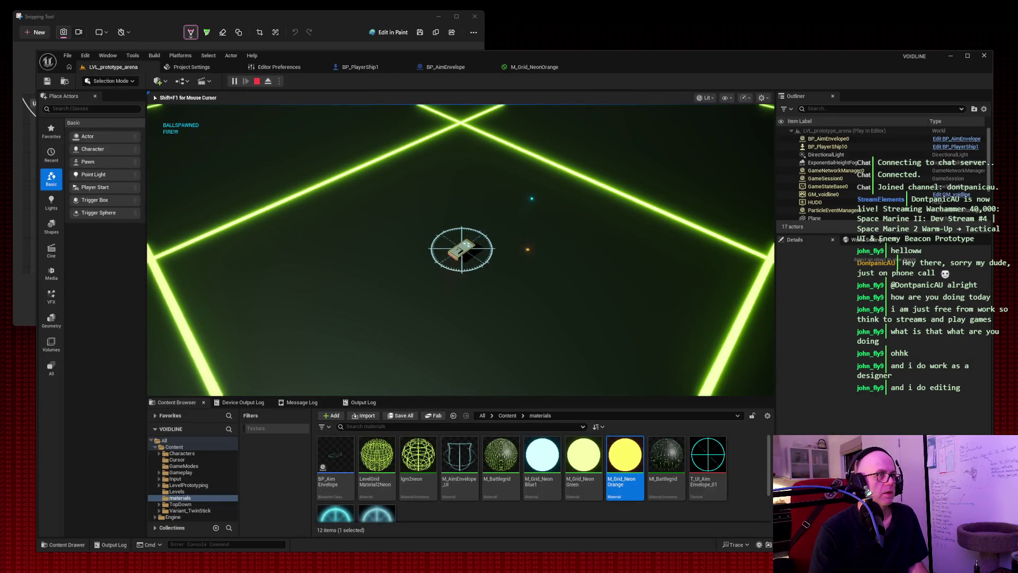
pyautogui.press('w')
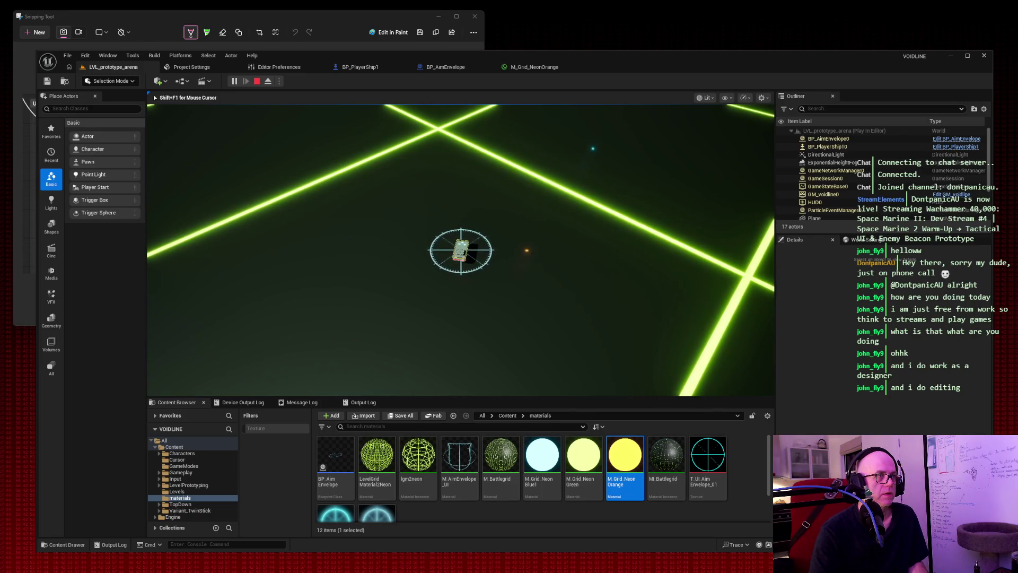
pyautogui.press('space')
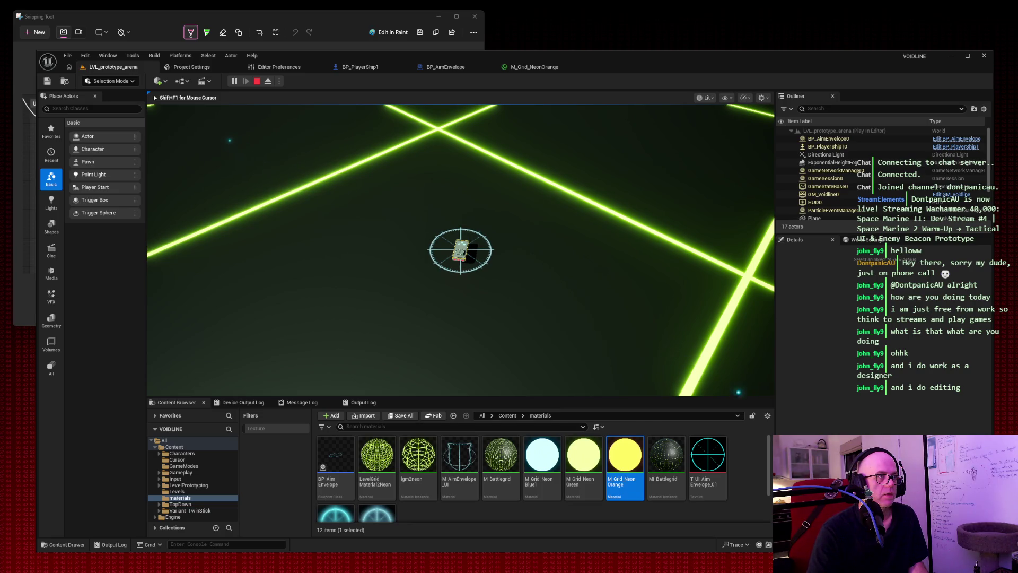
pyautogui.press('space')
pyautogui.press('space')
pyautogui.press('space')
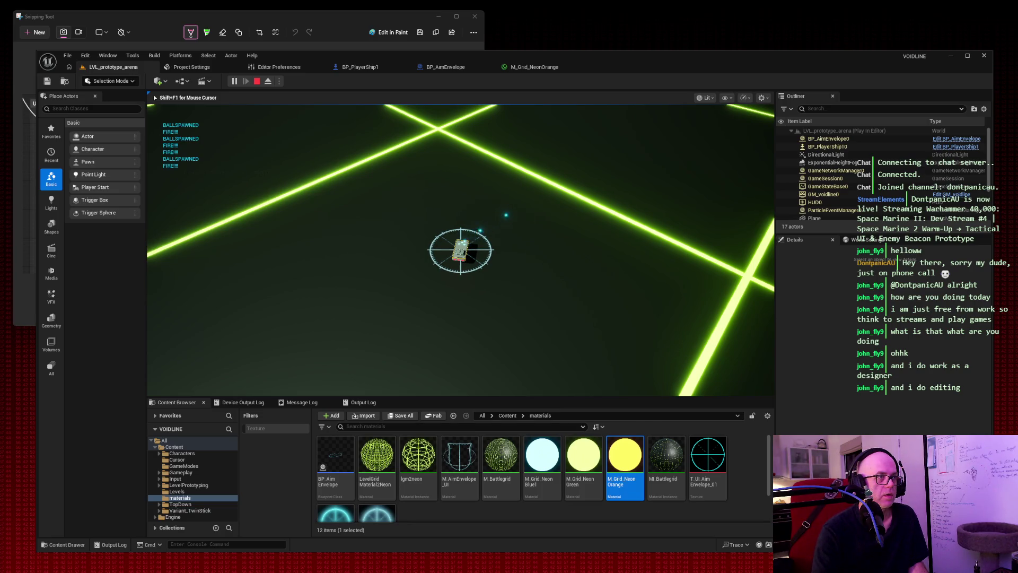
pyautogui.press('a')
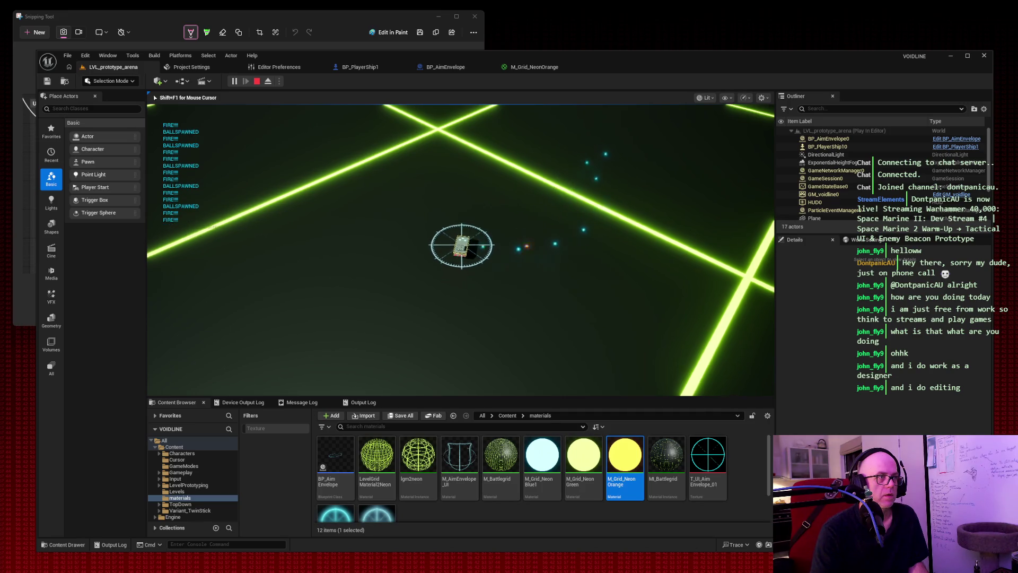
pyautogui.press('d')
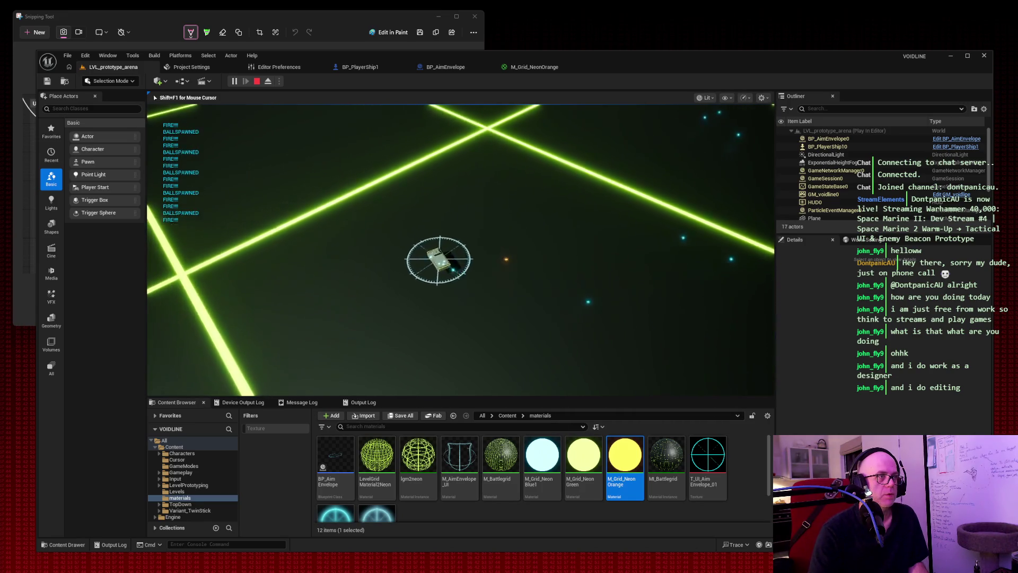
pyautogui.press('space')
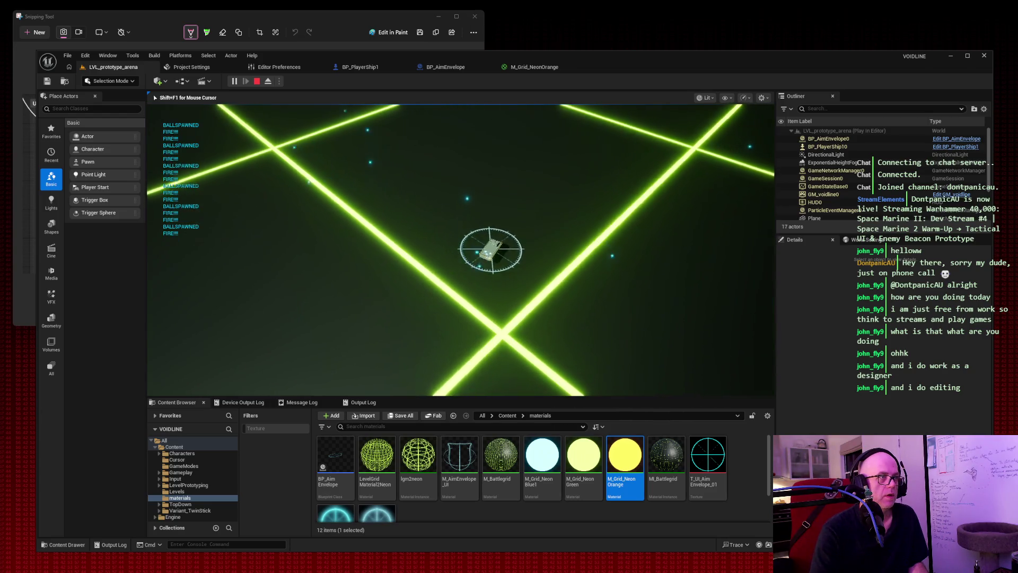
pyautogui.press('space')
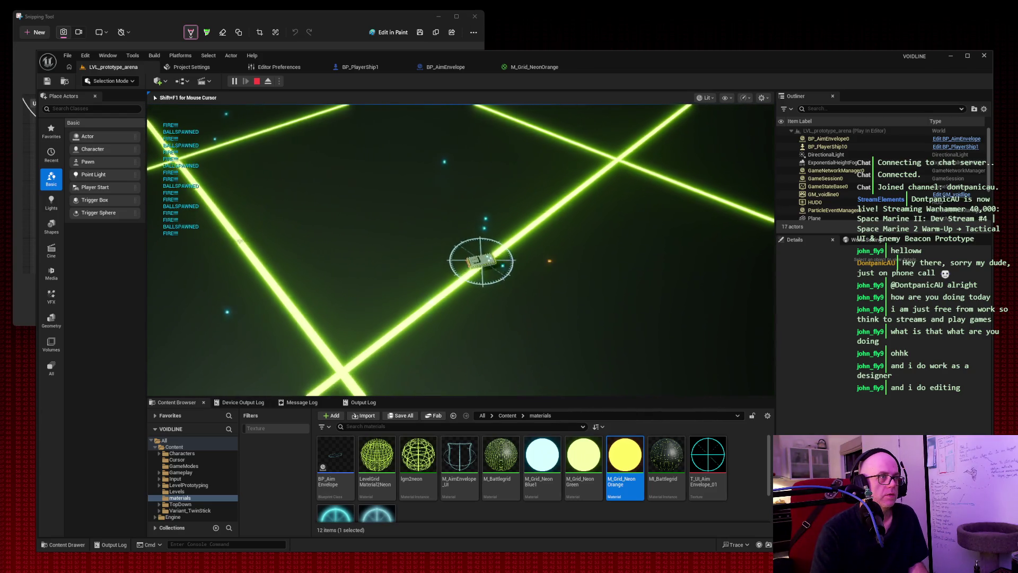
pyautogui.press('w')
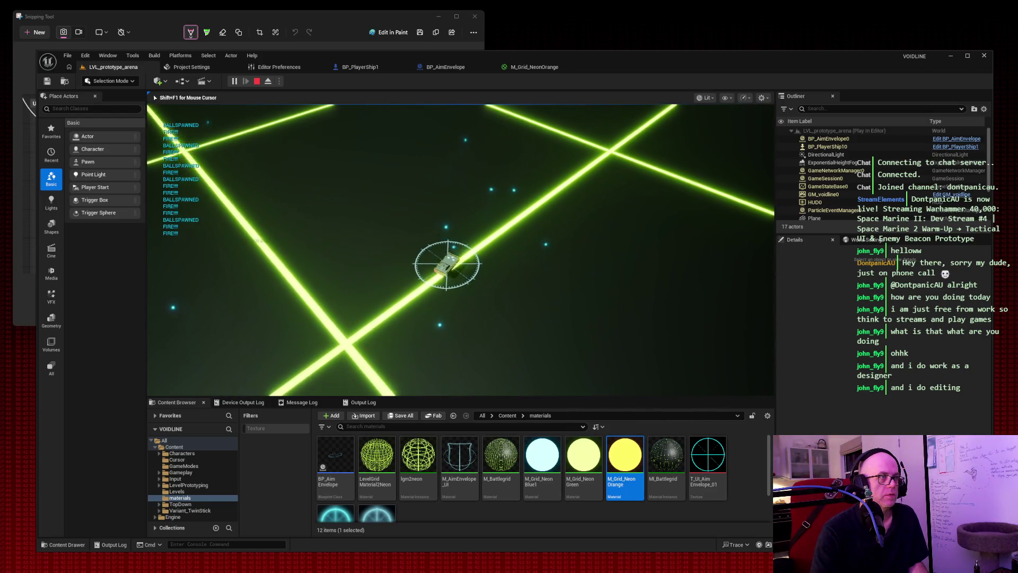
pyautogui.press('space')
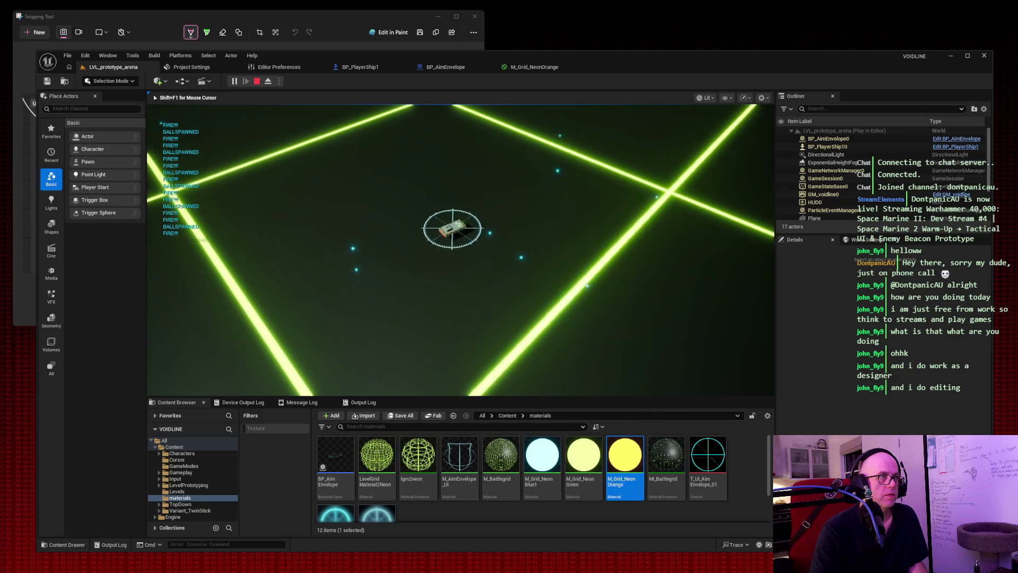
pyautogui.press('a')
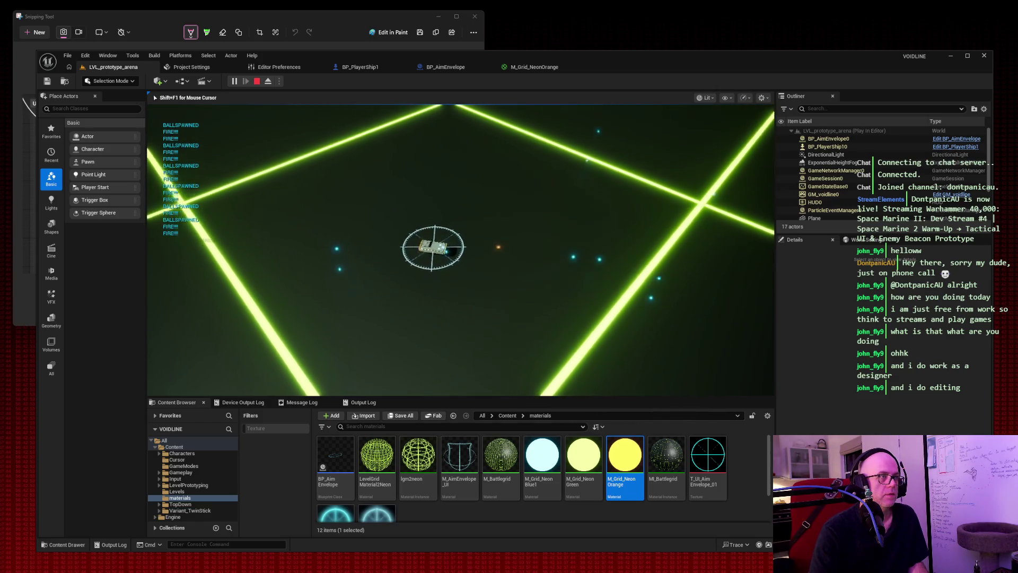
pyautogui.press('space')
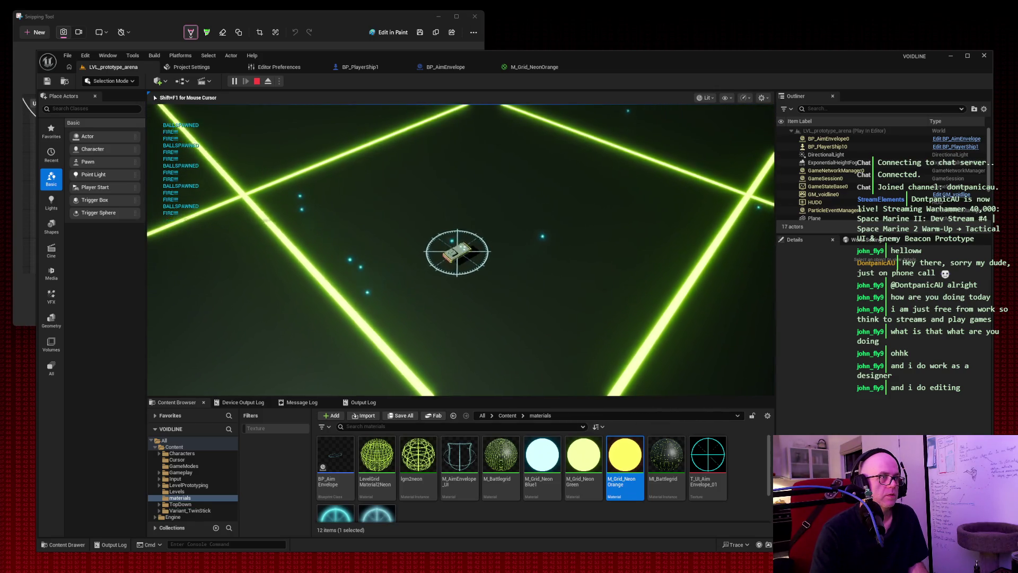
pyautogui.press('w')
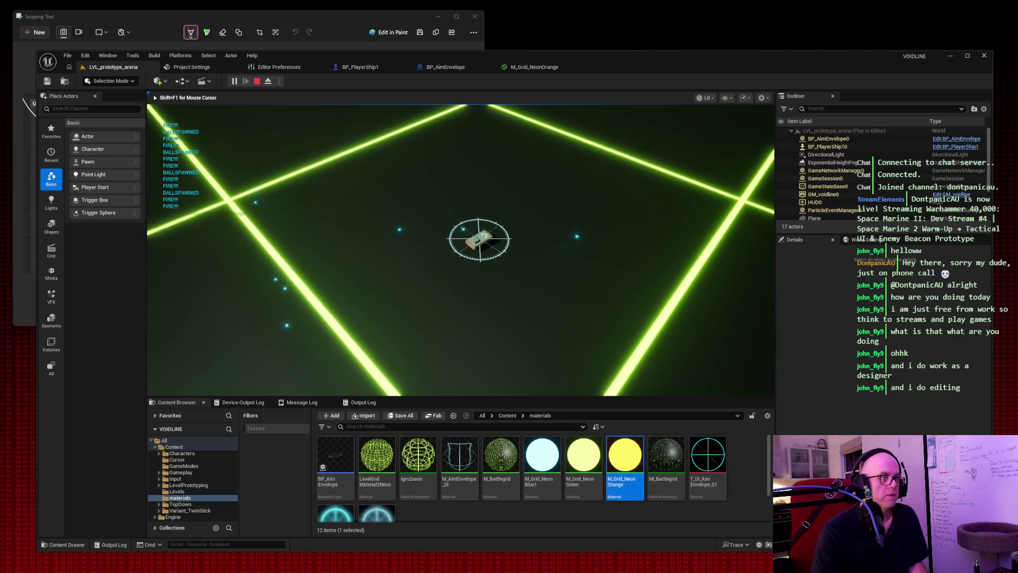
pyautogui.press('space')
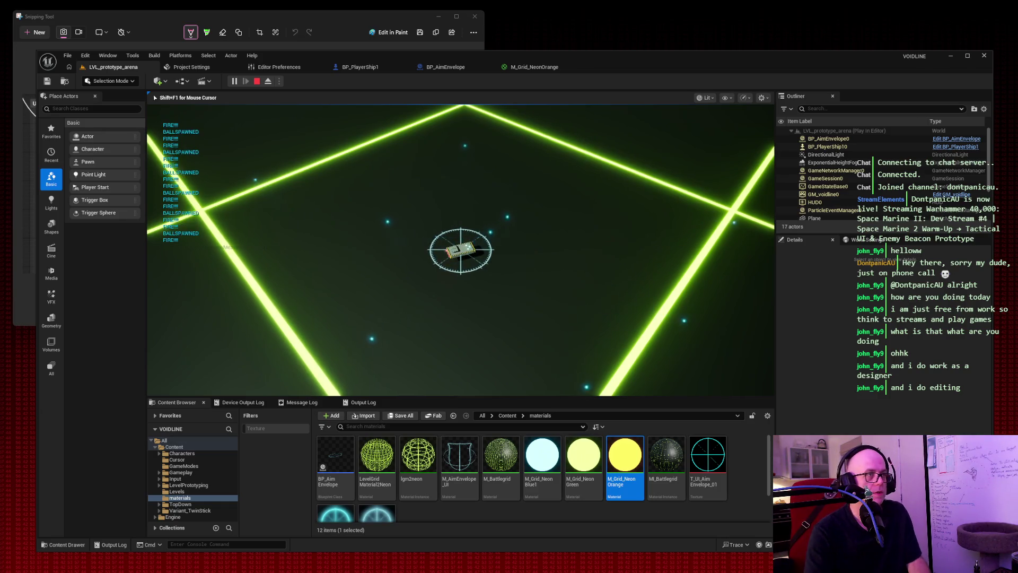
# Step: Release the mouse with Shift+F1, stop the session, and bring up M_Grid_NeonOrange
pyautogui.hotkey('shift', 'F1')
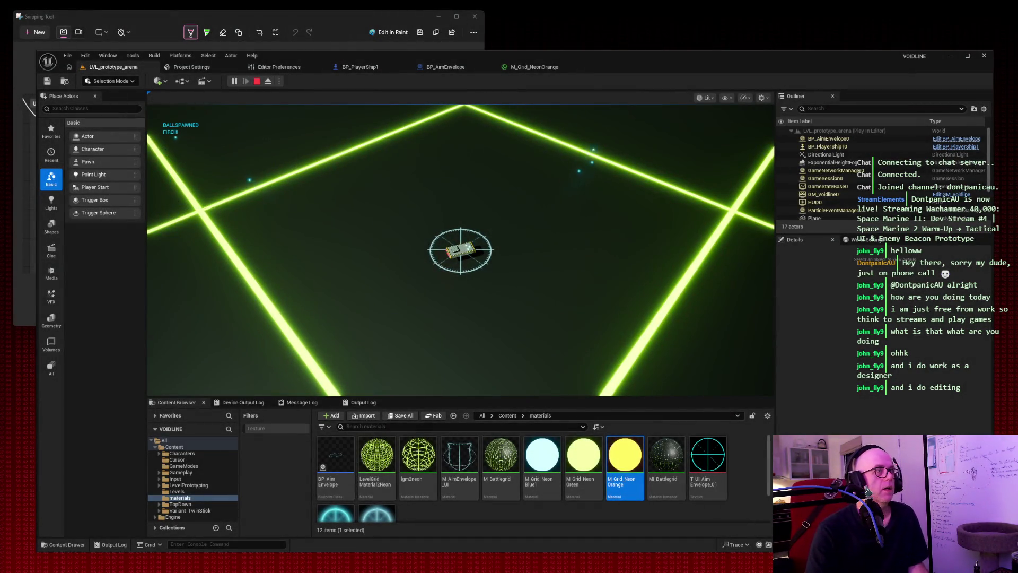
pyautogui.press('Escape')
pyautogui.click(525, 69)
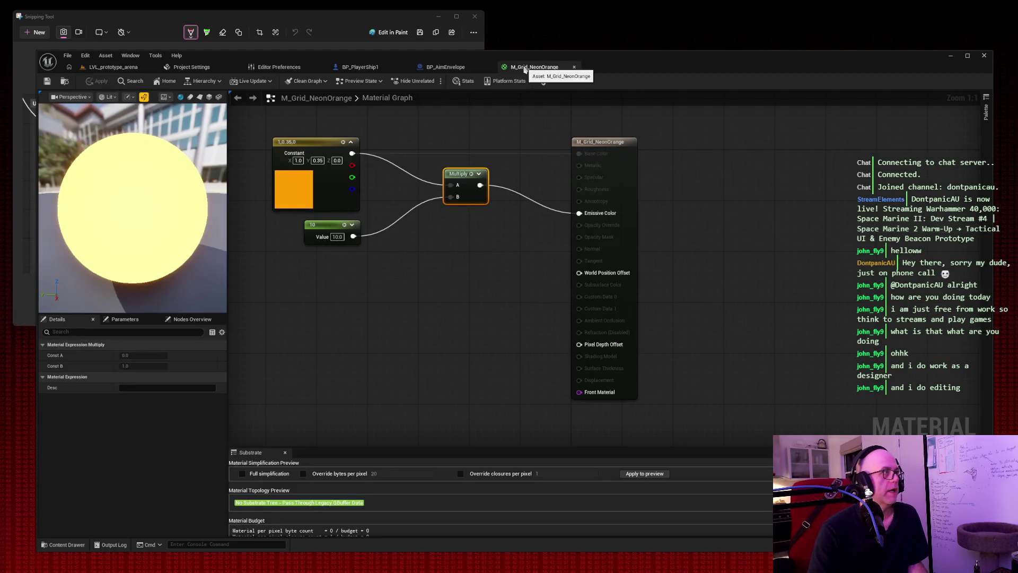
# Step: In BP_AimEnvelope's Viewport, select the TurretAimMarker component
pyautogui.click(462, 70)
pyautogui.click(206, 97)
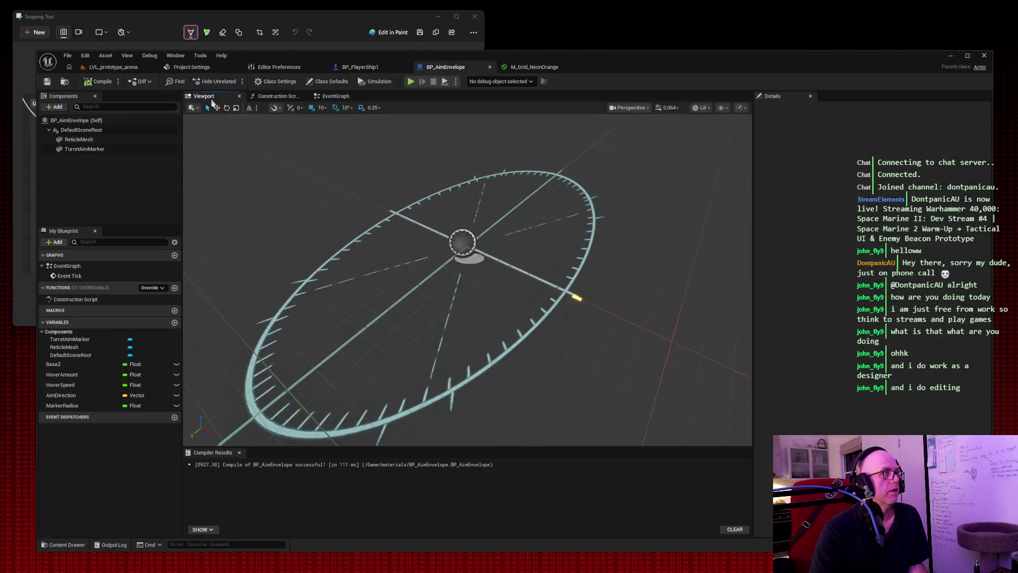
pyautogui.click(577, 300)
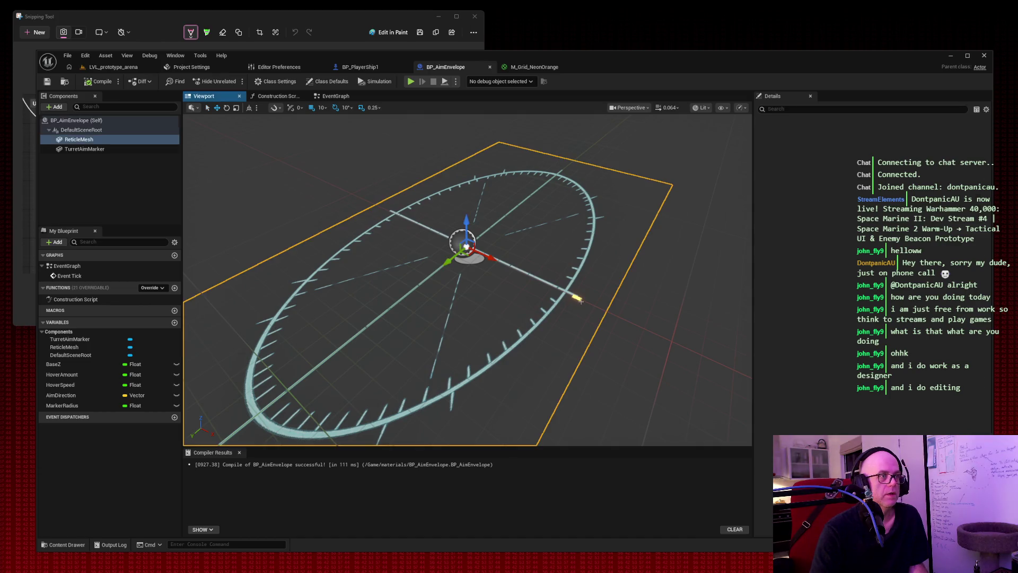
pyautogui.click(85, 150)
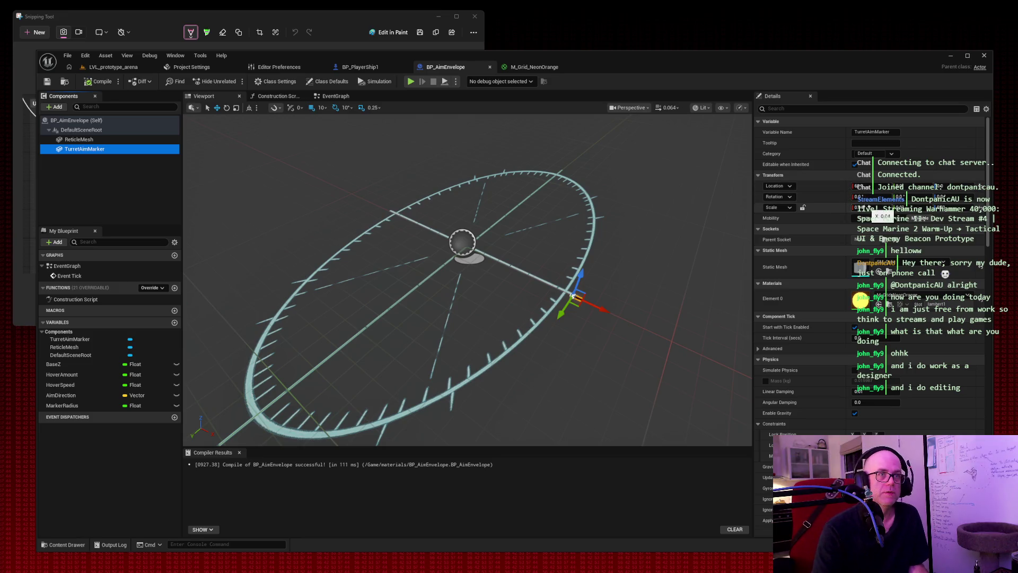
# Step: Edit TurretAimMarker's Scale values into a small box and view it on the ring
pyautogui.click(862, 207)
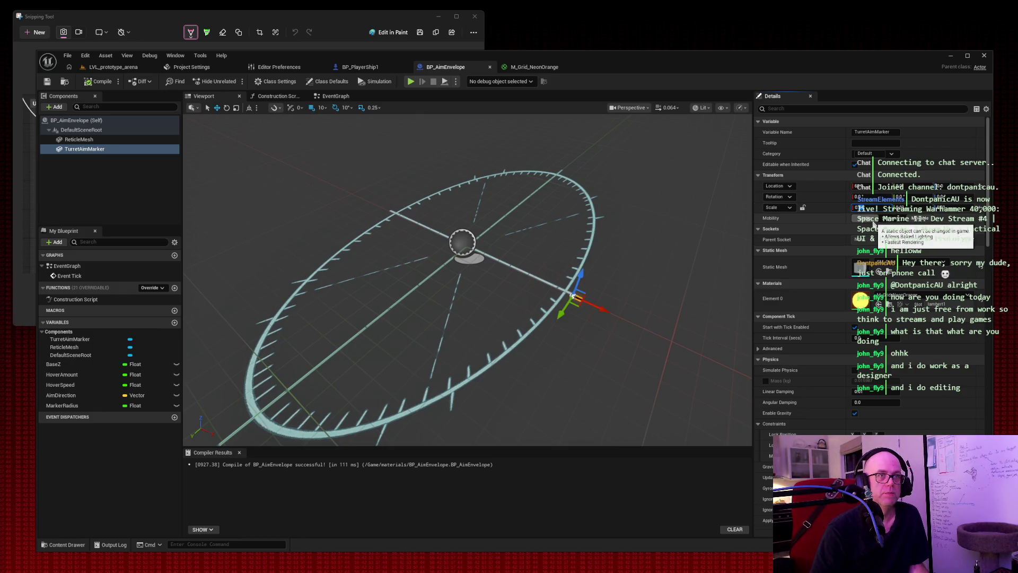
pyautogui.press('Tab')
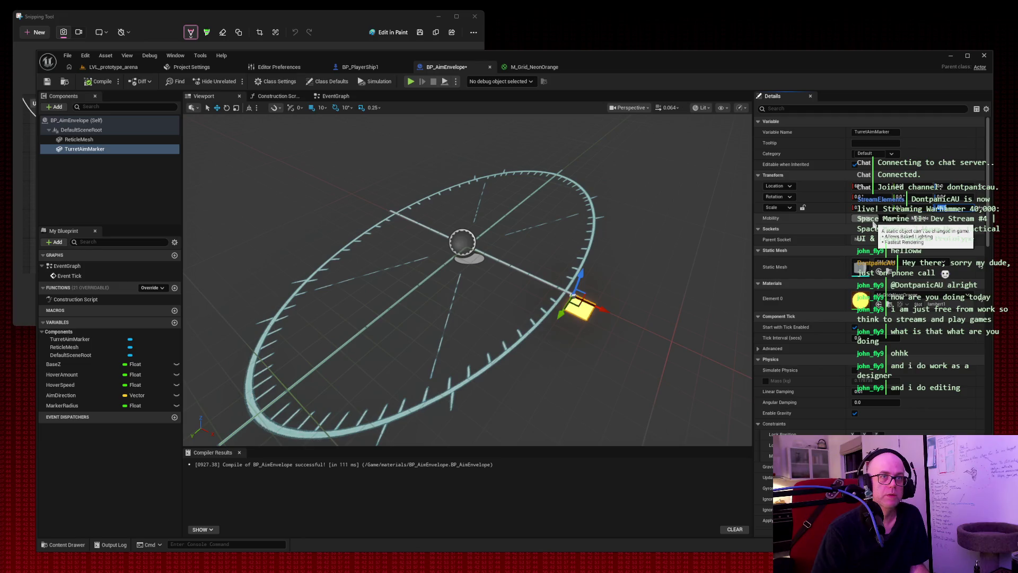
pyautogui.press('Tab')
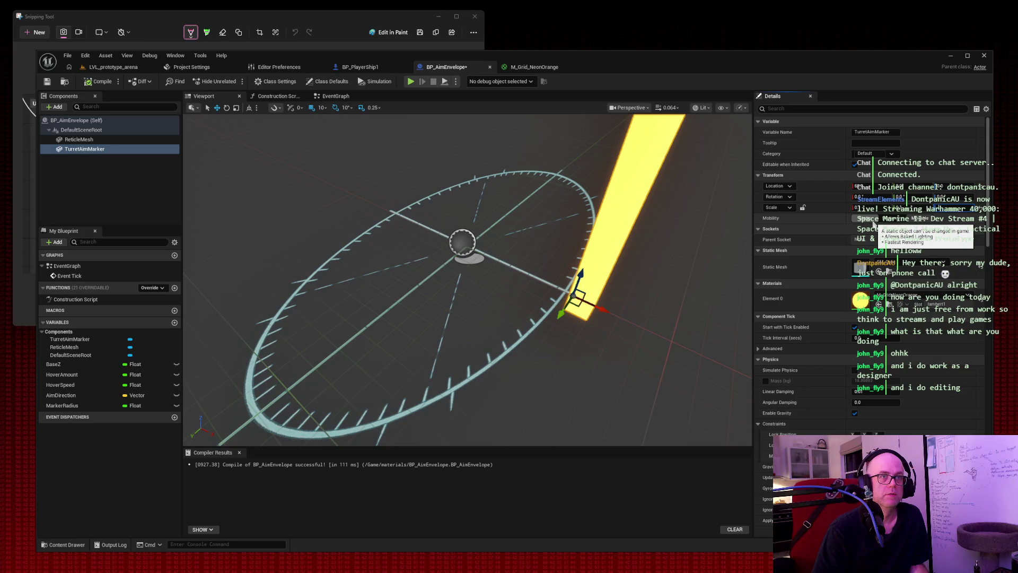
pyautogui.press('Tab')
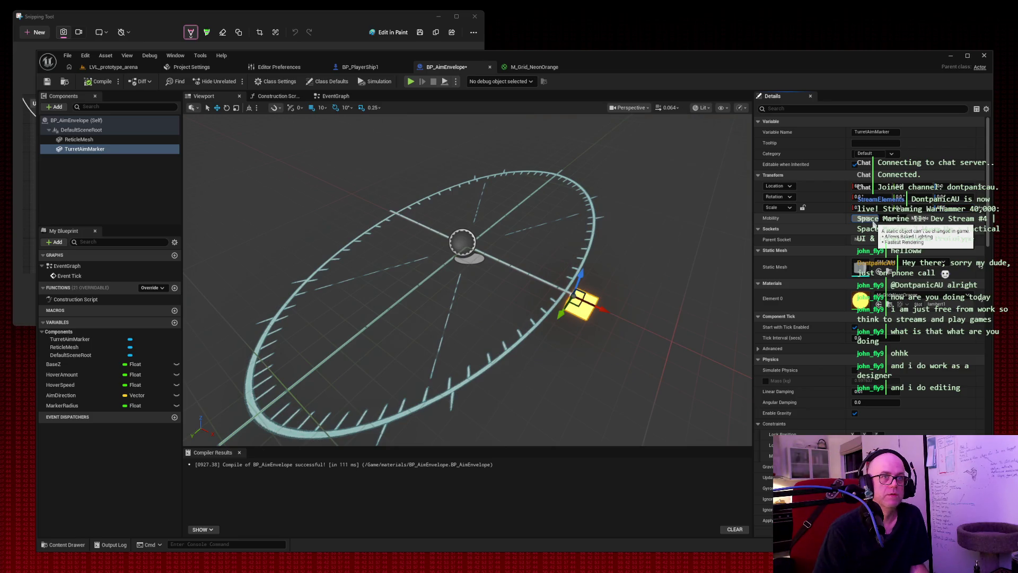
pyautogui.moveTo(671, 171); pyautogui.dragTo(562, 183)
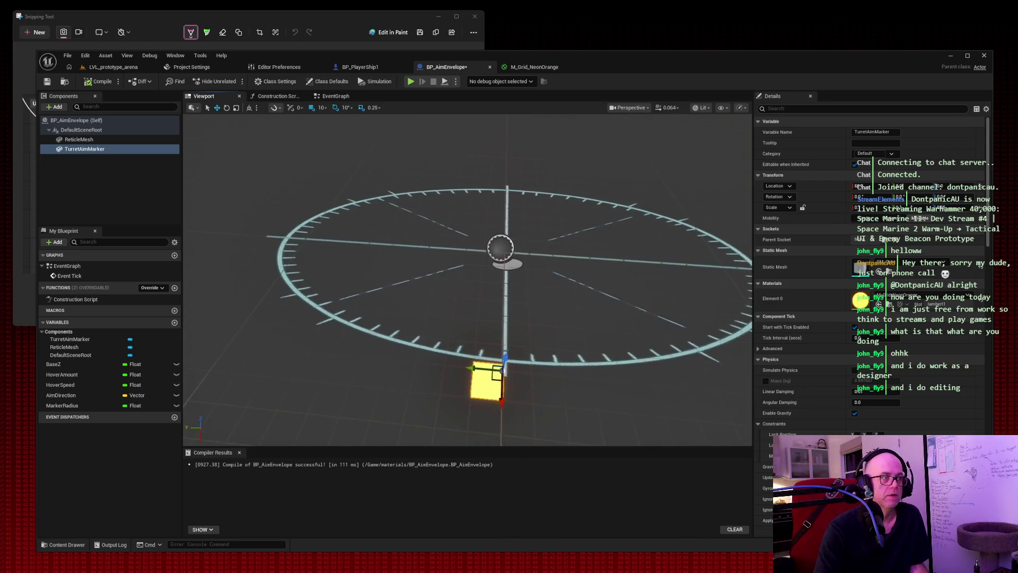
# Step: Play-test LVL_prototype_arena again with the orange marker beside the ship's reticle
pyautogui.click(99, 70)
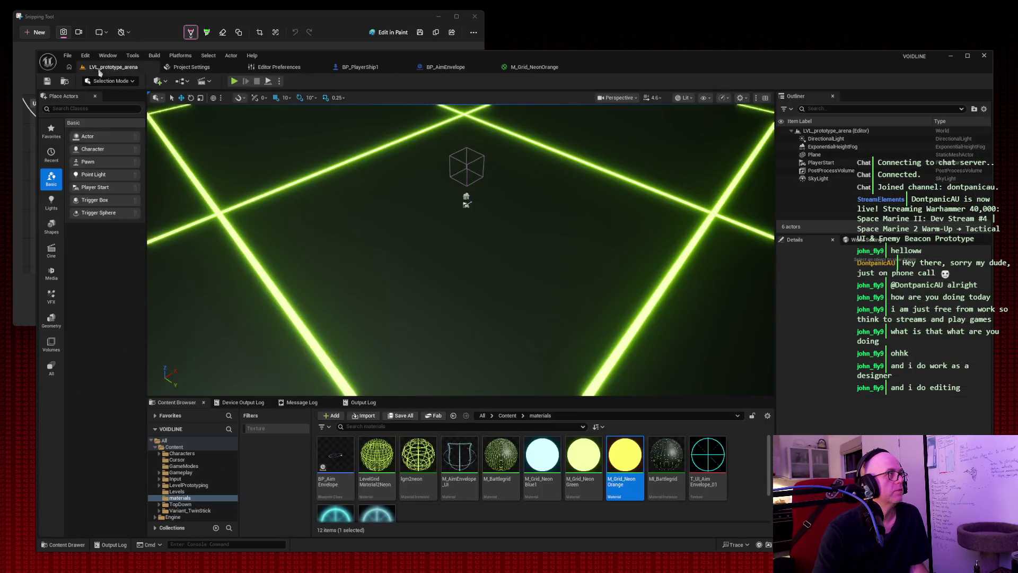
pyautogui.click(234, 82)
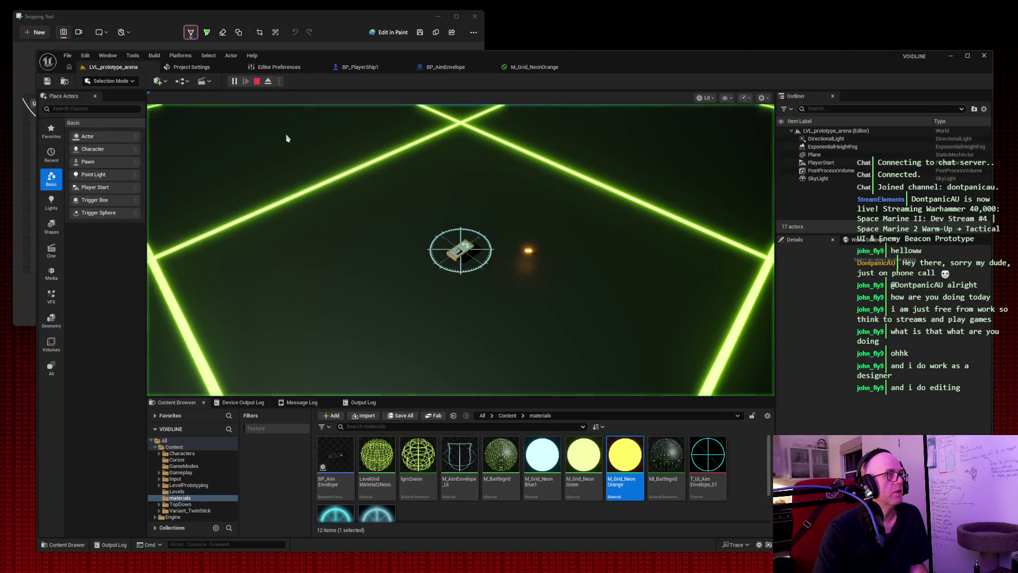
pyautogui.click(566, 183)
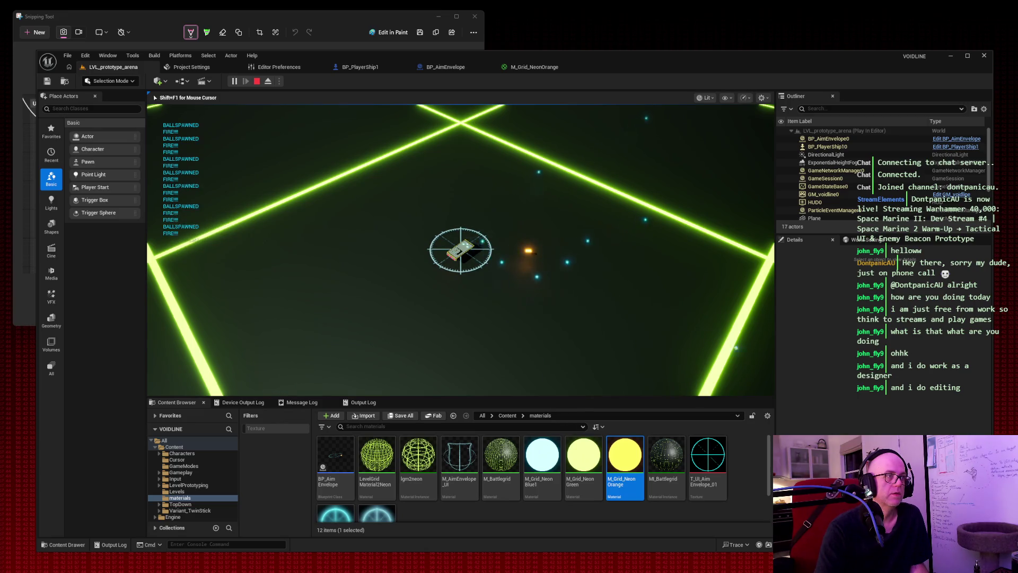
pyautogui.press('super+shift+s')
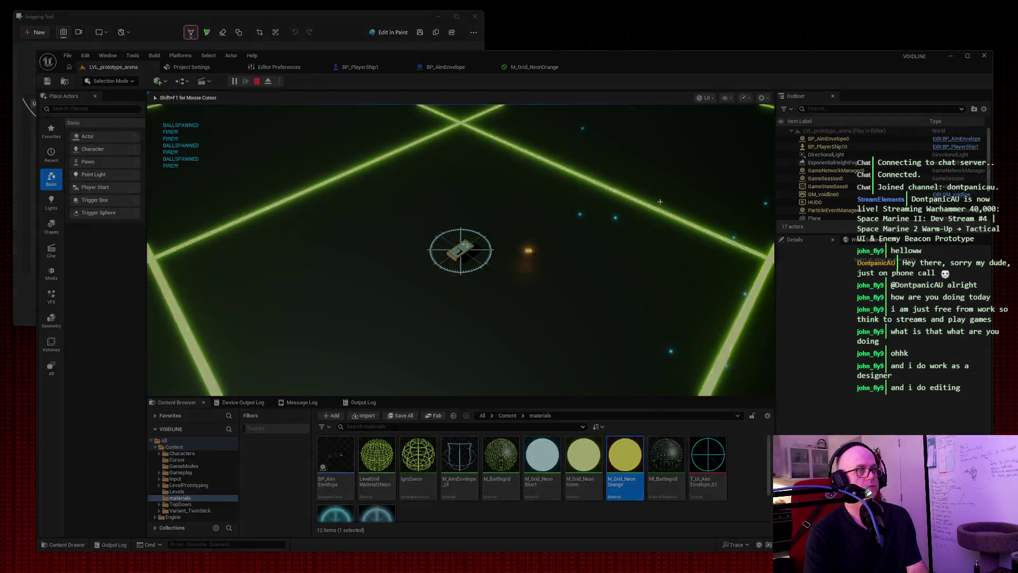
pyautogui.press('Escape')
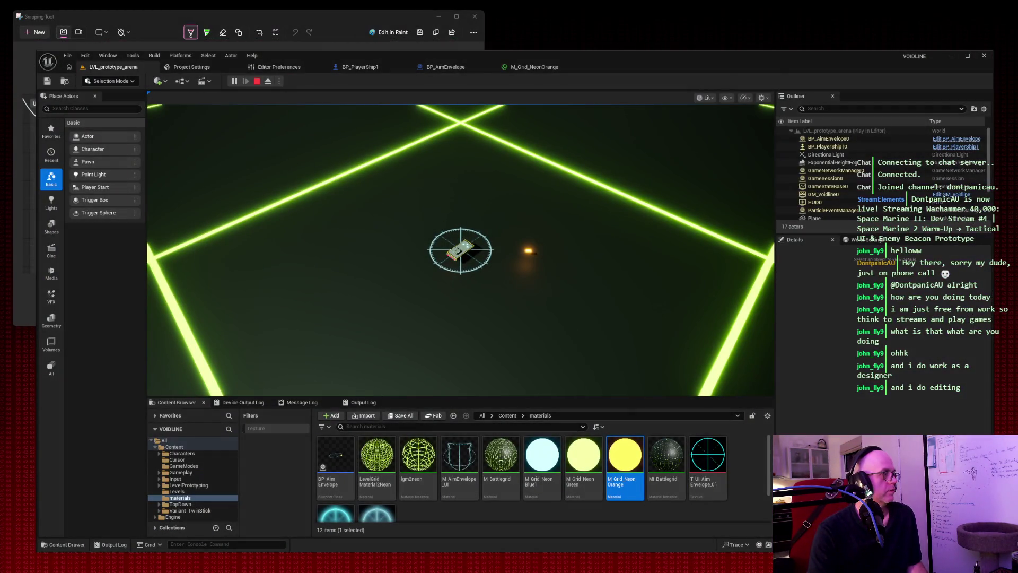
# Step: Switch through the M_Grid_NeonOrange and level tabs back to BP_AimEnvelope's viewport
pyautogui.click(536, 67)
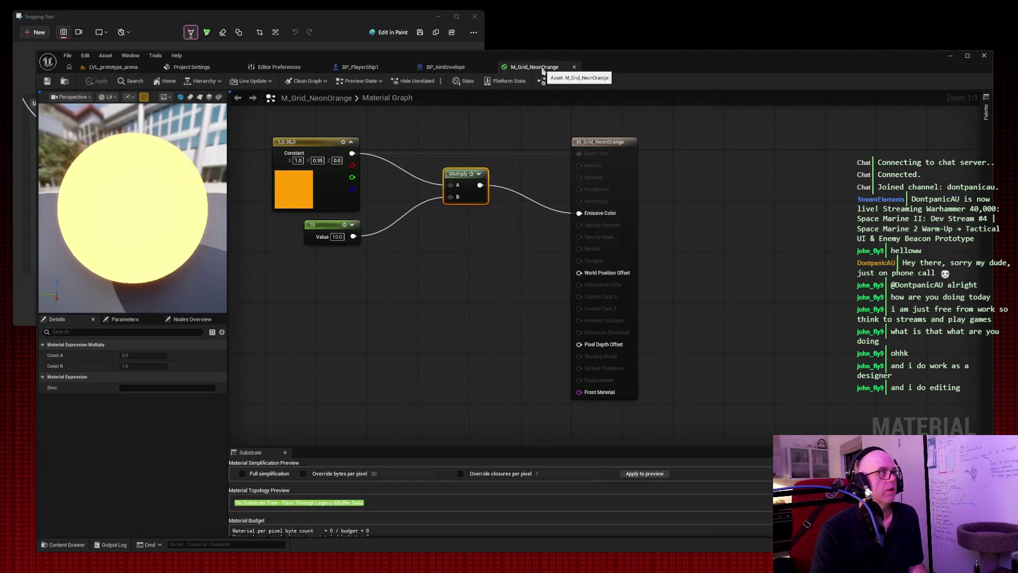
pyautogui.click(114, 67)
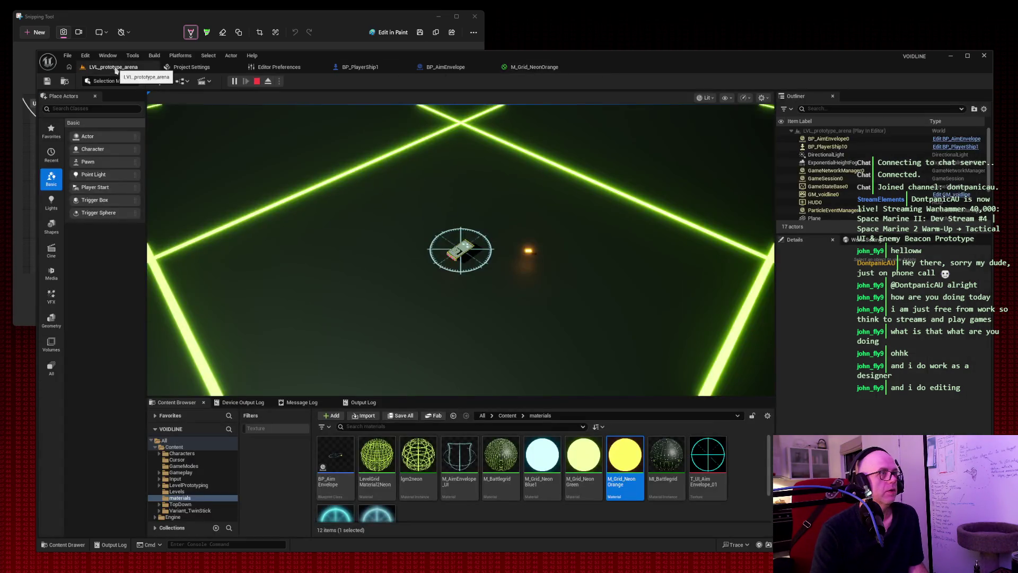
pyautogui.click(534, 67)
pyautogui.click(445, 69)
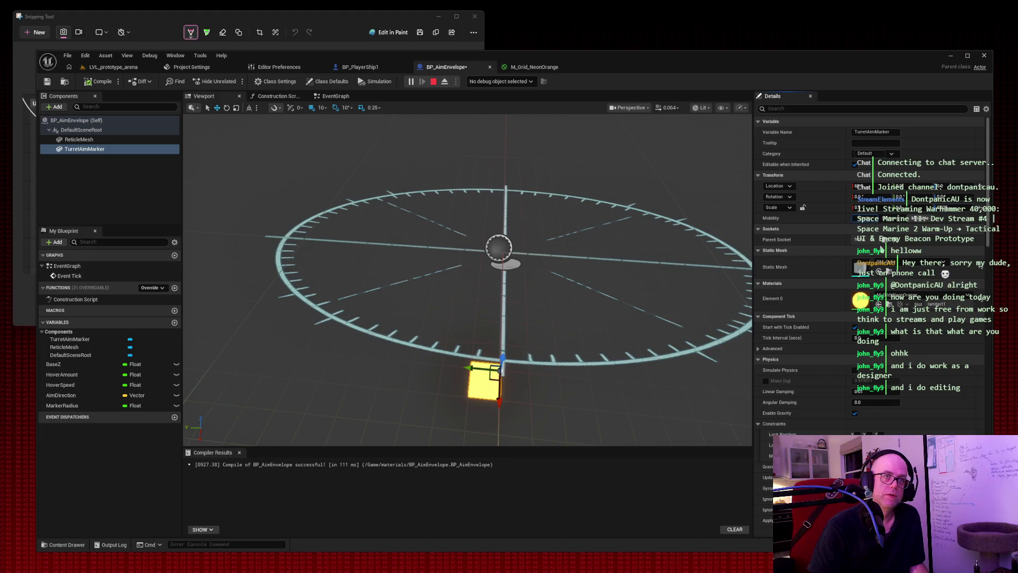
# Step: Select TurretAimMarker in the blueprint viewport and orbit around the reticle ring
pyautogui.click(370, 153)
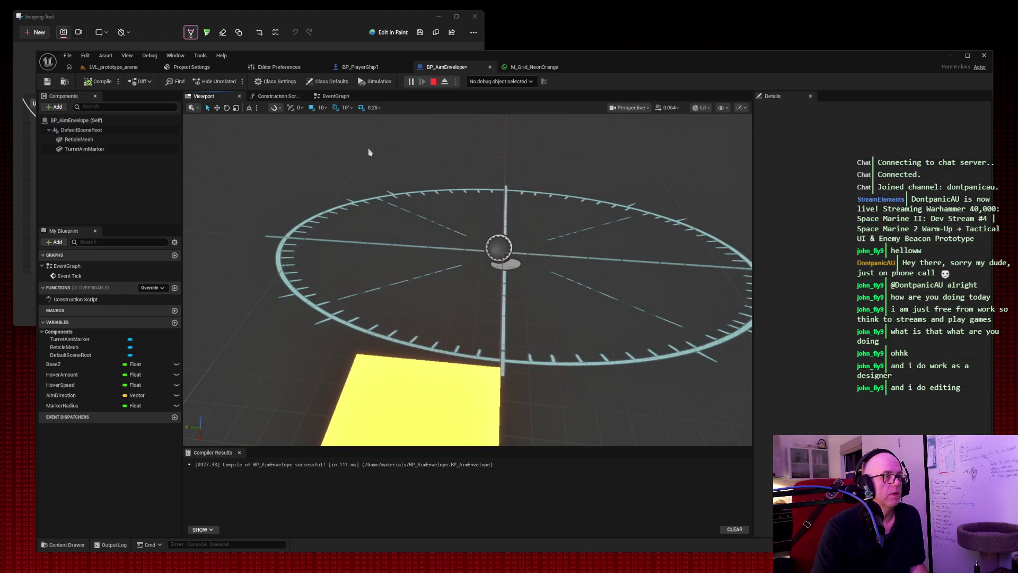
pyautogui.click(127, 150)
pyautogui.moveTo(466, 276)
pyautogui.mouseDown()
pyautogui.moveTo(393, 265)
pyautogui.moveTo(339, 277)
pyautogui.mouseUp()
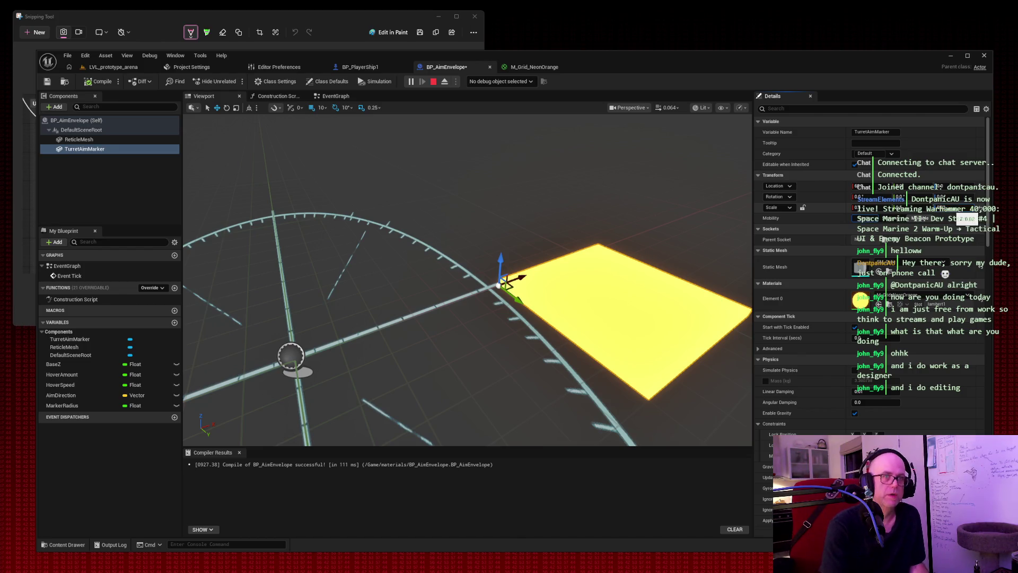
# Step: Recompile BP_AimEnvelope with the shrunken marker, stop the simulation, and return to LVL_prototype_arena
pyautogui.click(99, 83)
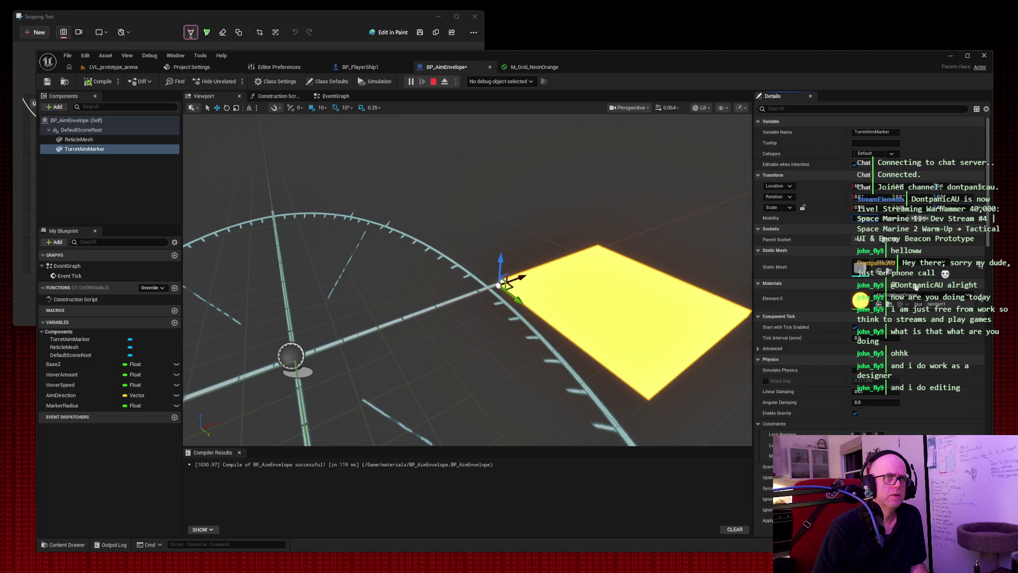
pyautogui.click(100, 82)
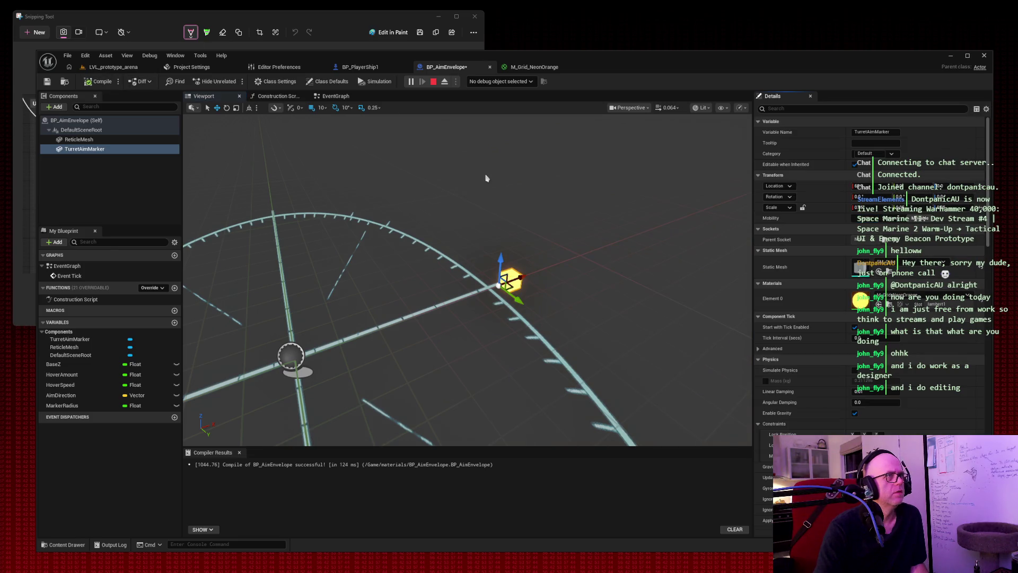
pyautogui.click(433, 81)
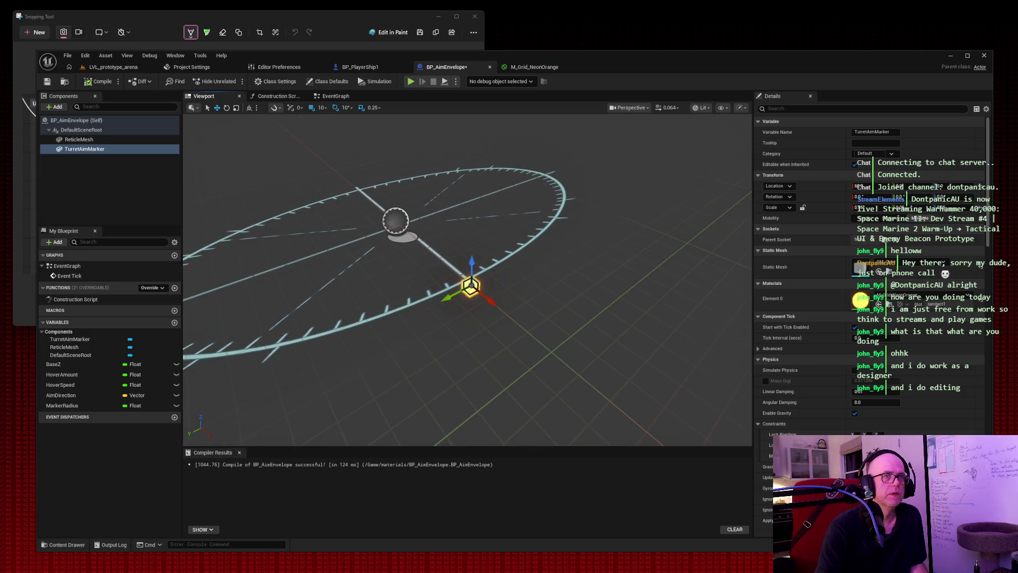
pyautogui.click(106, 70)
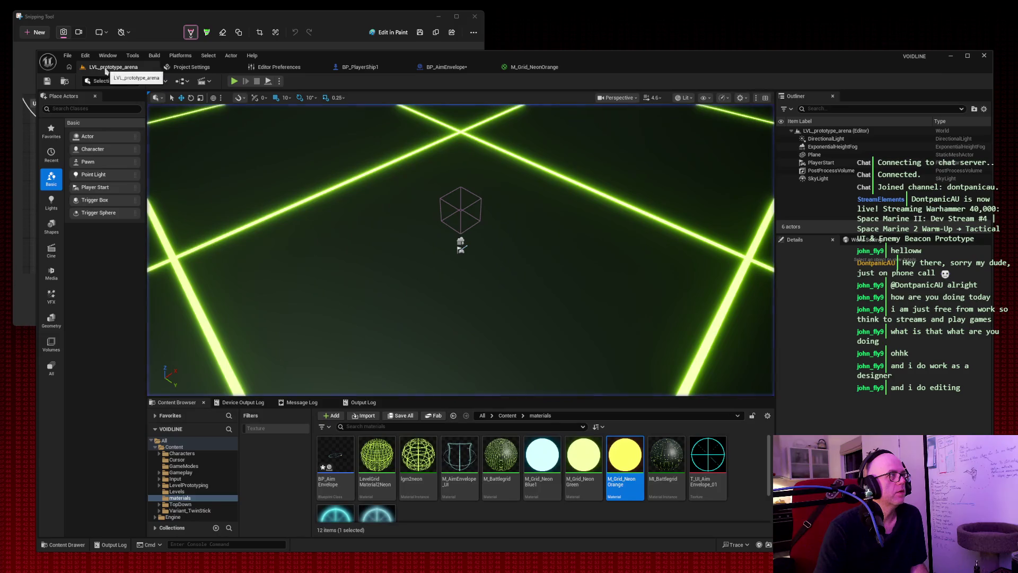
# Step: Play-test the arena with the ship firing, snip a small screen region, and return to BP_AimEnvelope
pyautogui.click(235, 81)
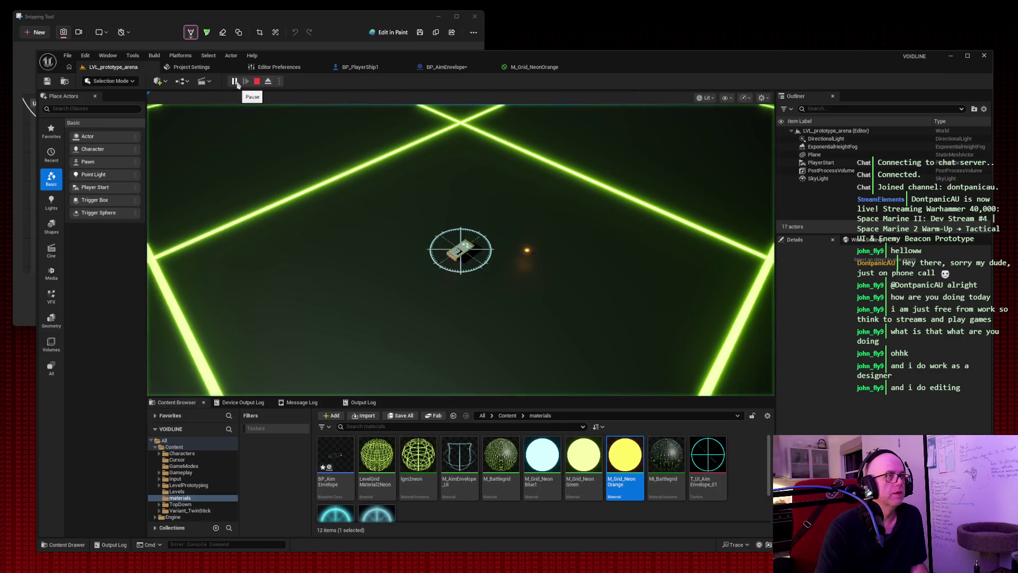
pyautogui.click(547, 190)
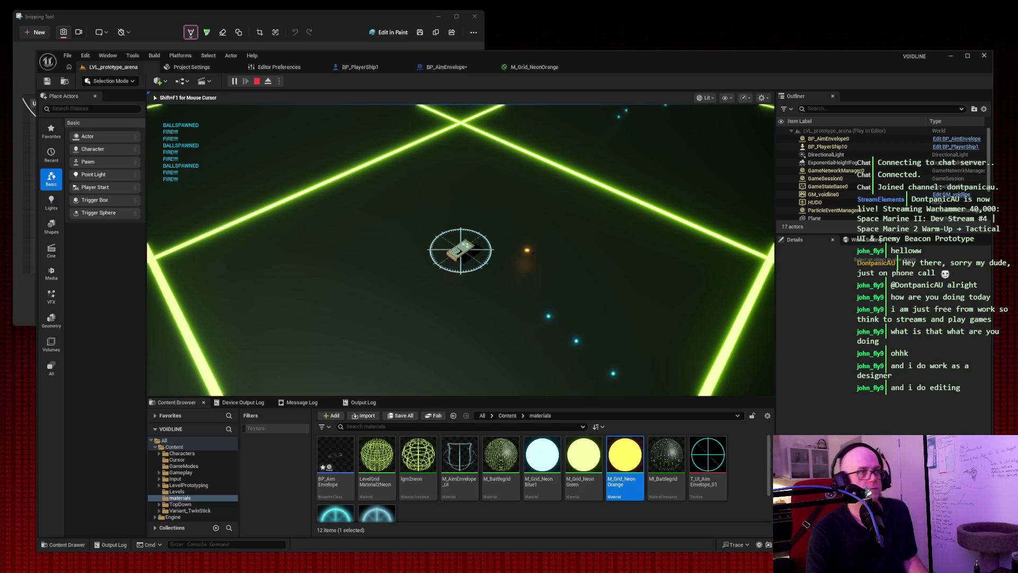
pyautogui.press('super+shift+s')
pyautogui.moveTo(30, 51); pyautogui.dragTo(162, 96)
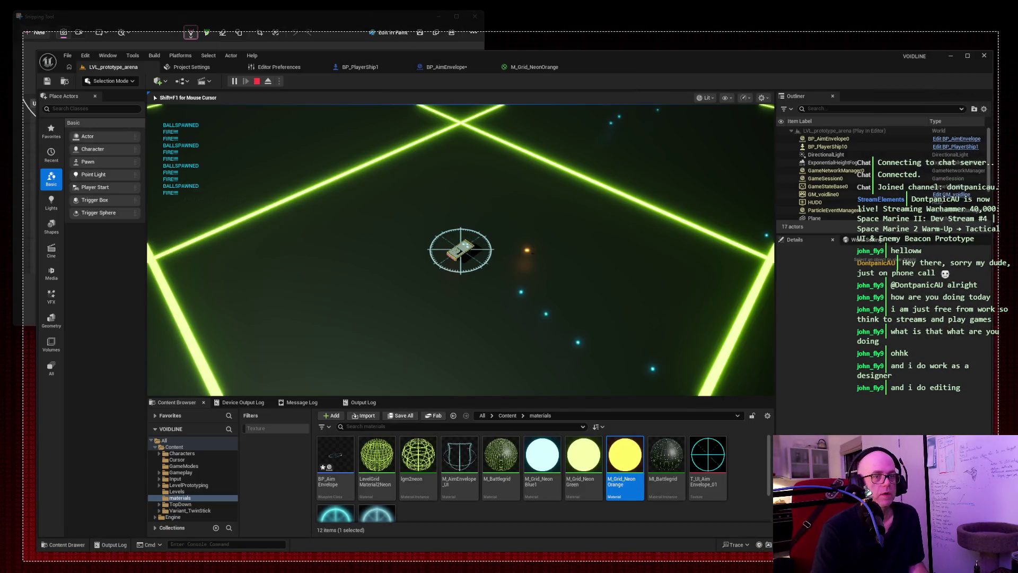
pyautogui.click(461, 67)
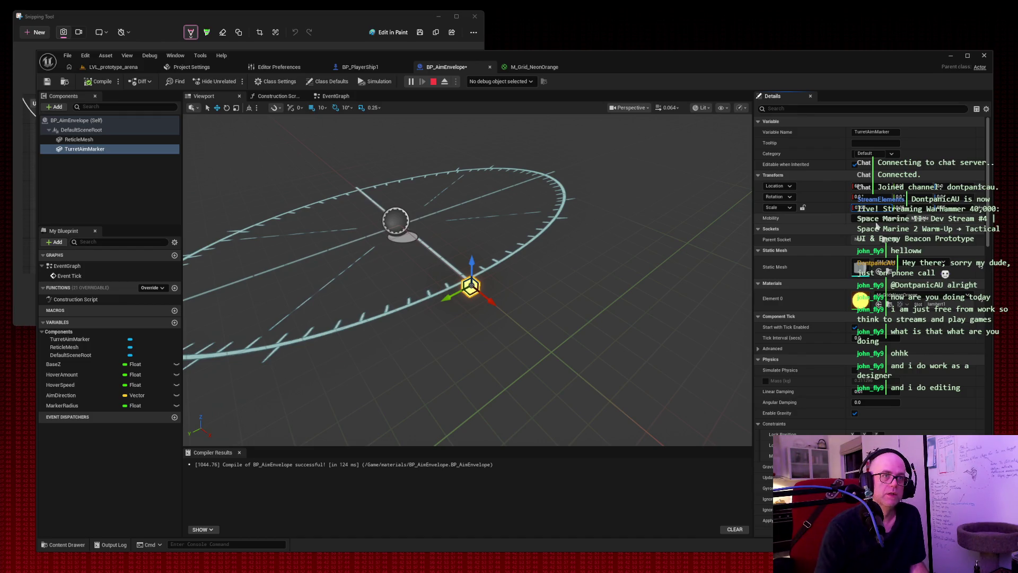
# Step: Stop the simulation, compile and save BP_AimEnvelope, then run and end a quick arena play test
pyautogui.click(435, 83)
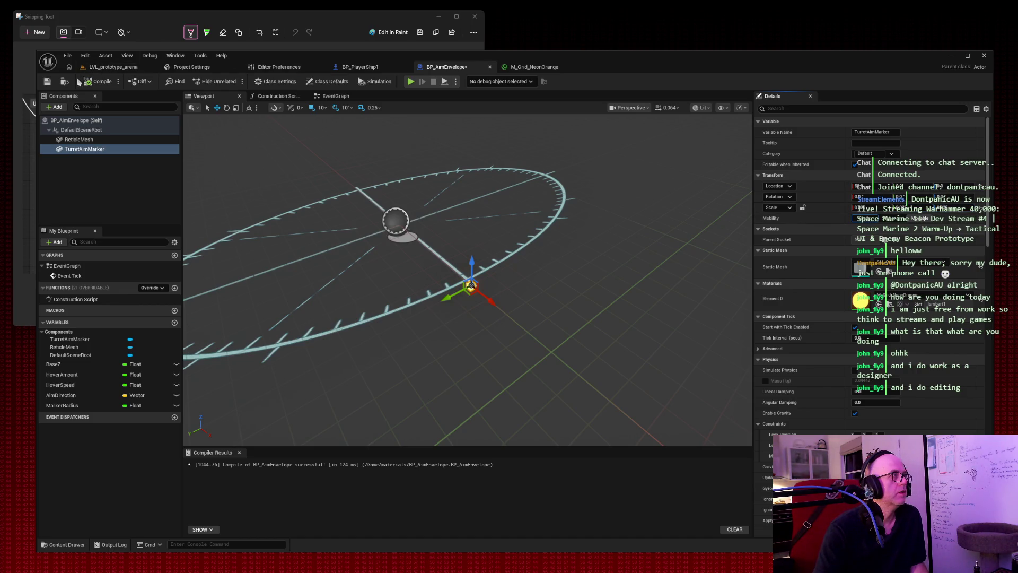
pyautogui.click(46, 81)
pyautogui.click(110, 67)
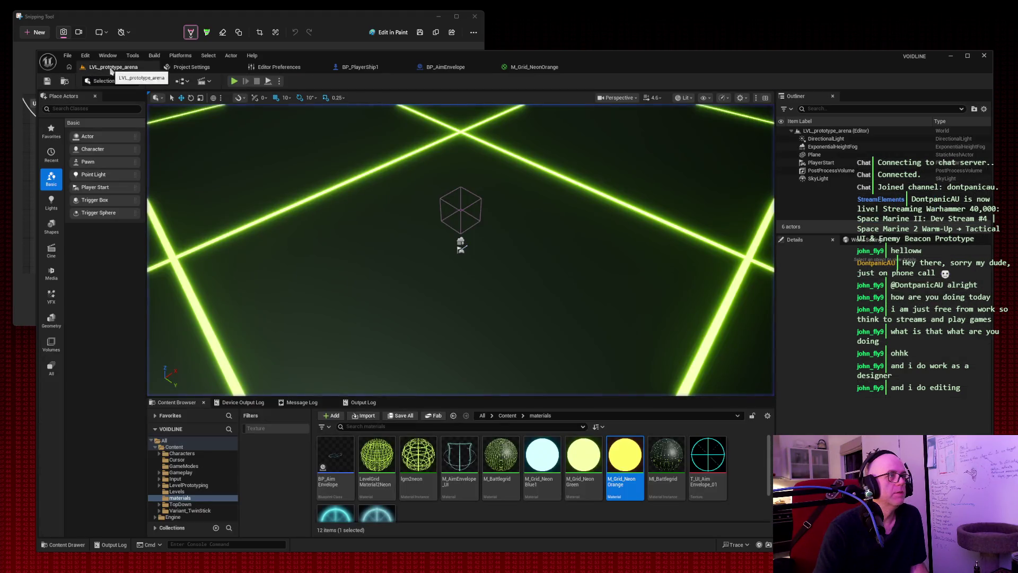
pyautogui.click(235, 81)
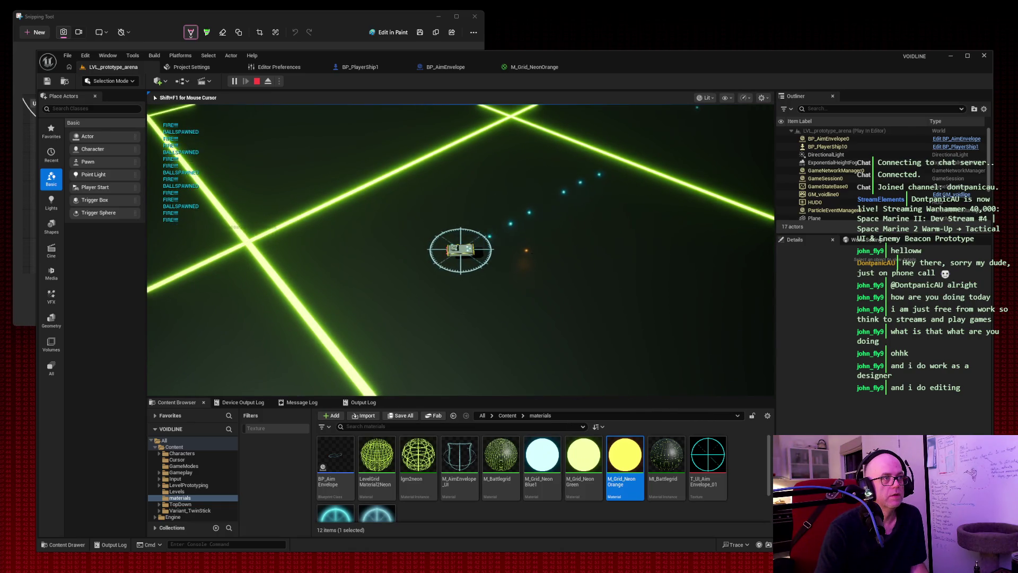
pyautogui.press('Escape')
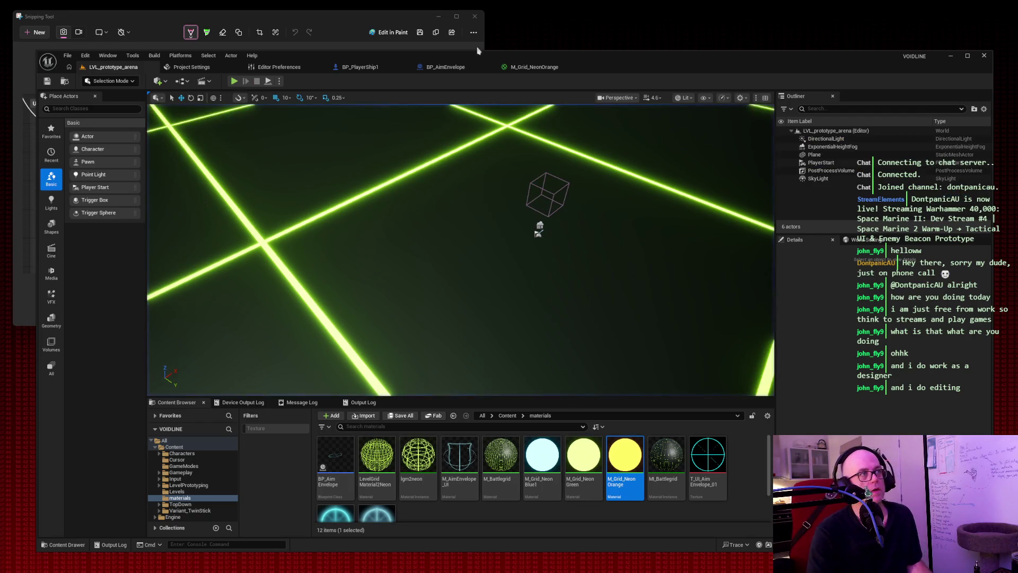
# Step: Change TurretAimMarker's Scale Y, recompile BP_AimEnvelope, and play-test the arena again
pyautogui.click(445, 67)
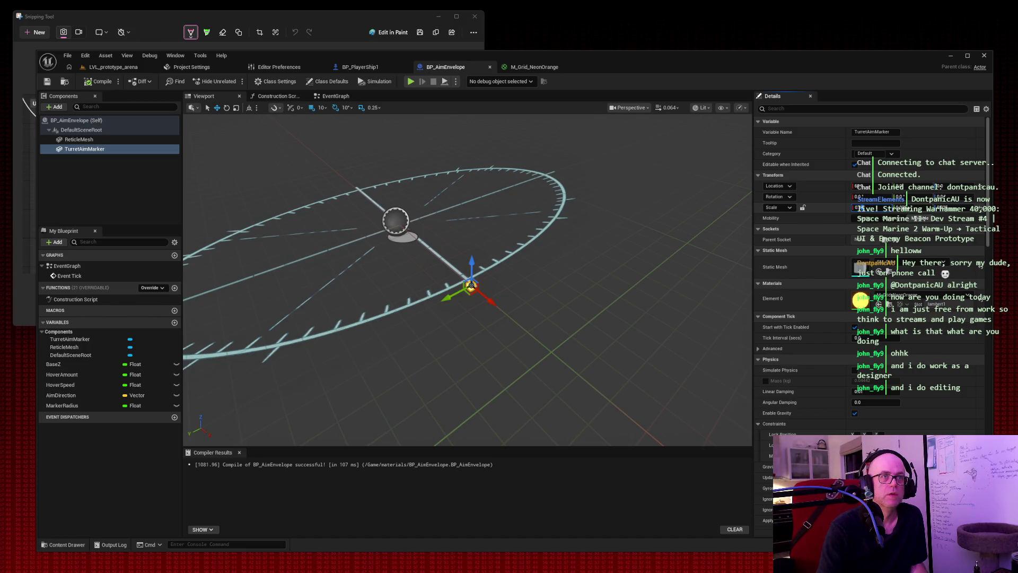
pyautogui.click(901, 208)
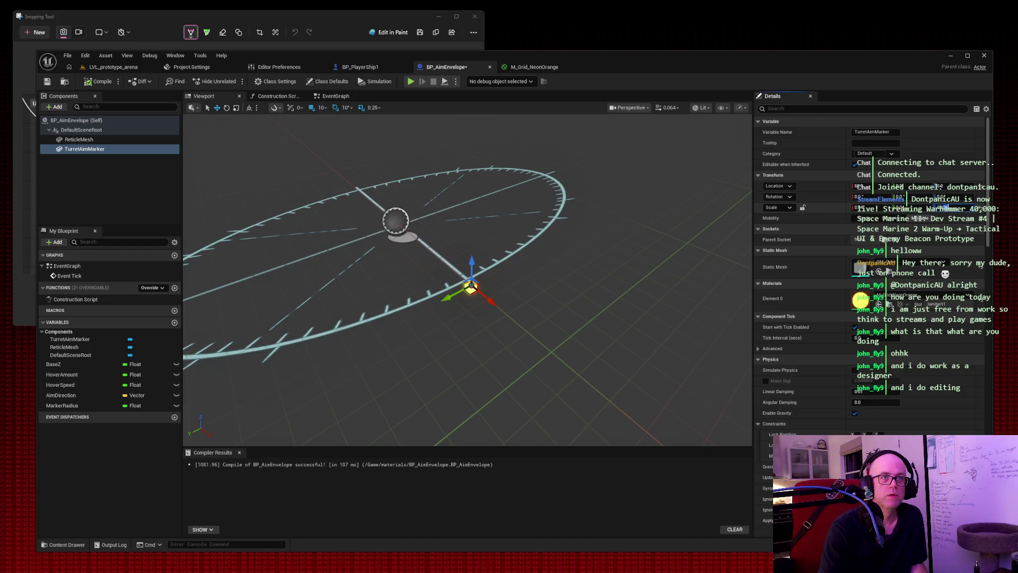
pyautogui.click(101, 82)
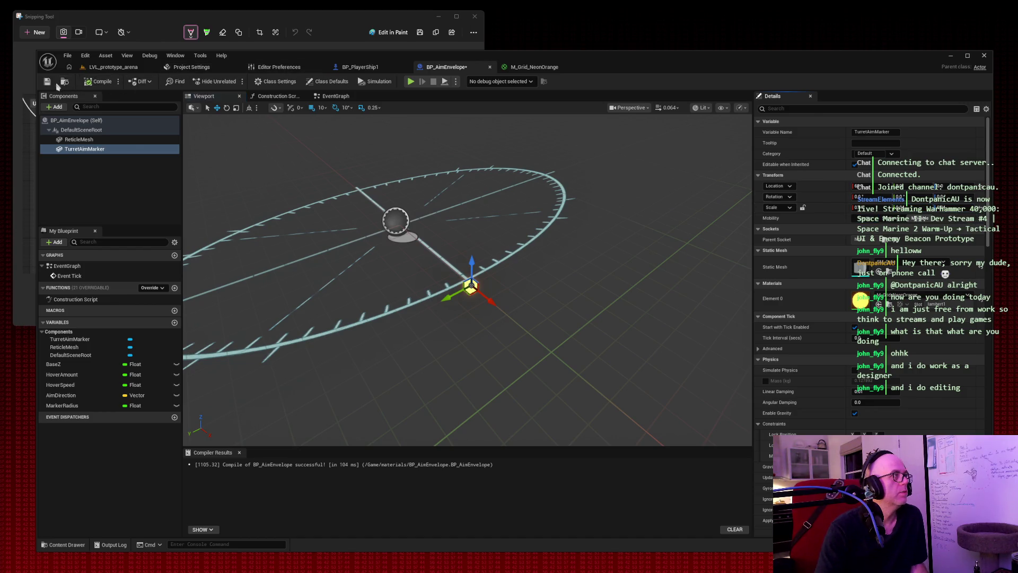
pyautogui.click(104, 68)
pyautogui.click(234, 81)
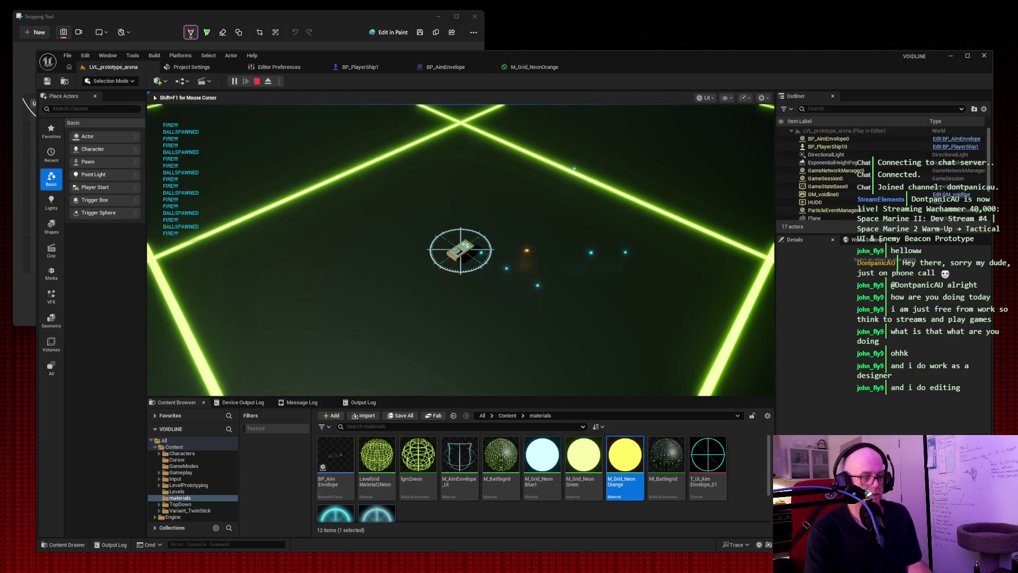
# Step: Snip the whole editor window during the play test, then return to BP_AimEnvelope
pyautogui.press('super+shift+s')
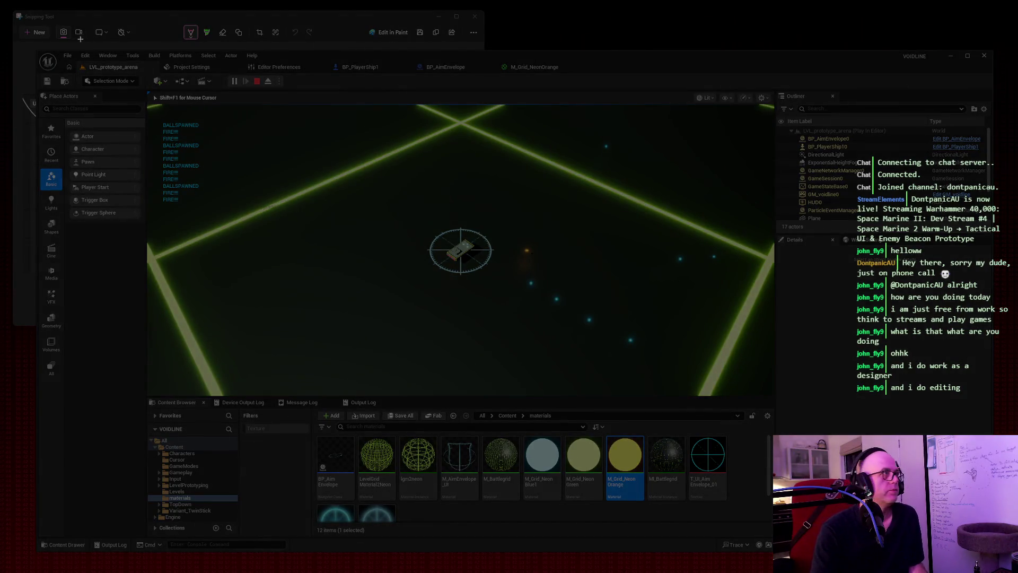
pyautogui.moveTo(21, 34)
pyautogui.mouseDown()
pyautogui.moveTo(603, 335)
pyautogui.moveTo(906, 531)
pyautogui.moveTo(1002, 561)
pyautogui.mouseUp()
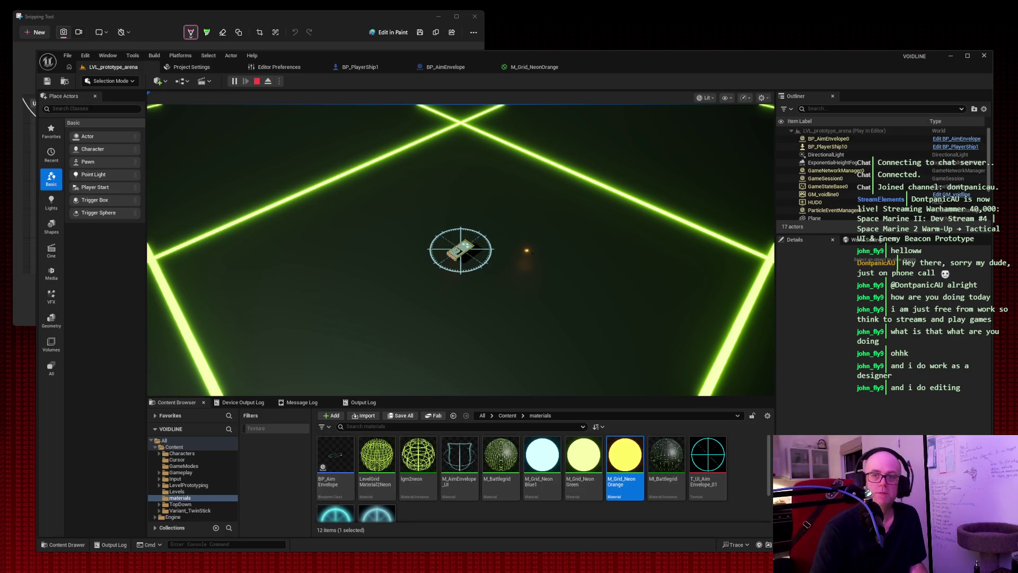
pyautogui.click(458, 67)
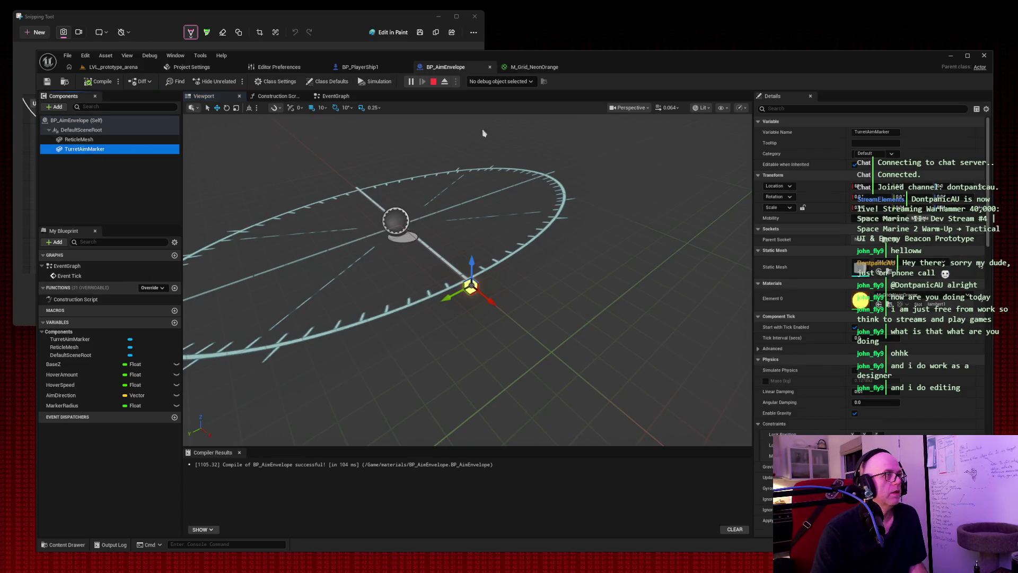
# Step: Orbit closer to the yellow marker on the reticle ring and snip the editor window
pyautogui.moveTo(482, 132)
pyautogui.mouseDown()
pyautogui.moveTo(509, 159)
pyautogui.moveTo(484, 132)
pyautogui.mouseUp()
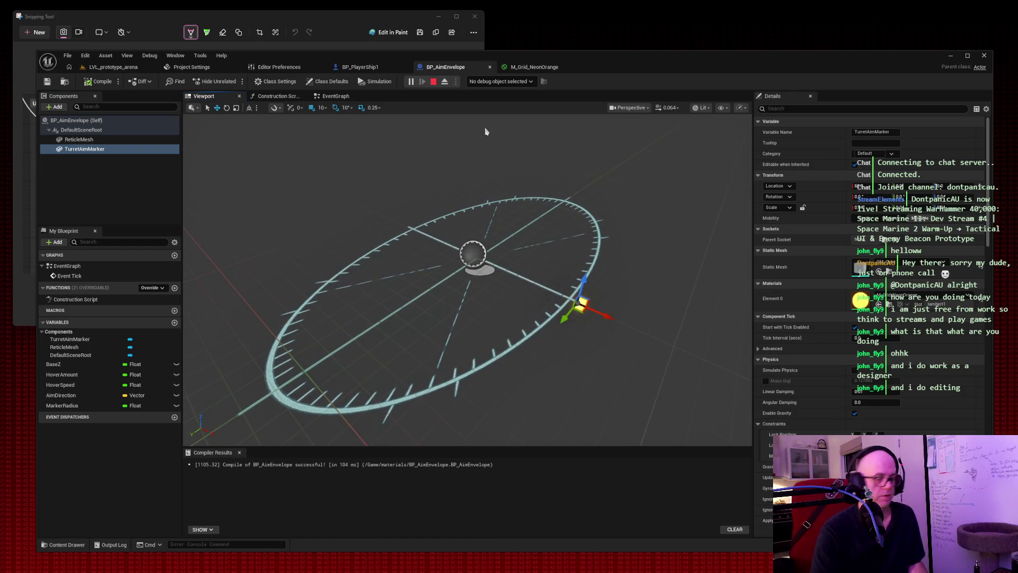
pyautogui.click(35, 32)
pyautogui.moveTo(24, 36)
pyautogui.mouseDown()
pyautogui.moveTo(1001, 549)
pyautogui.moveTo(1002, 569)
pyautogui.mouseUp()
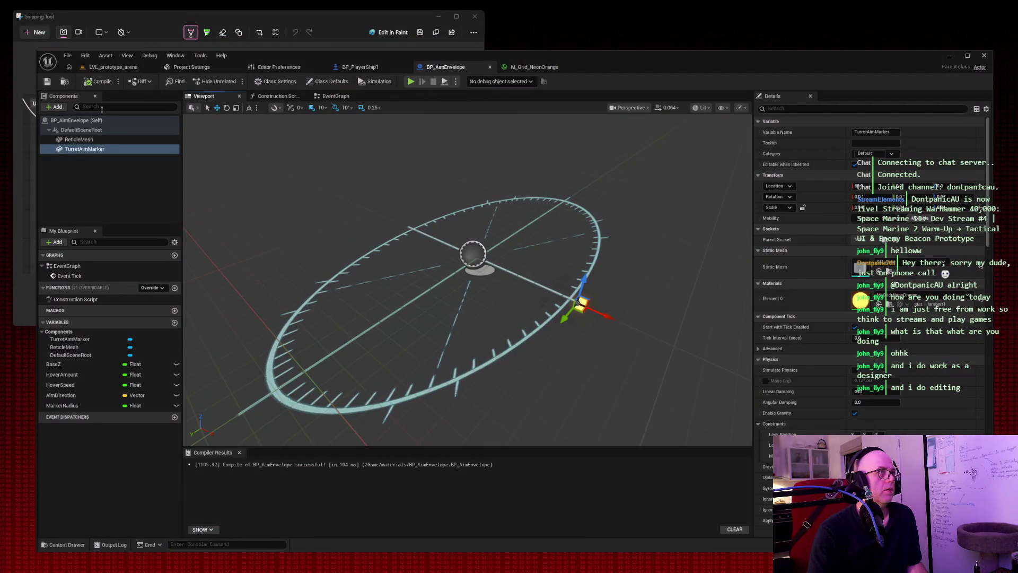
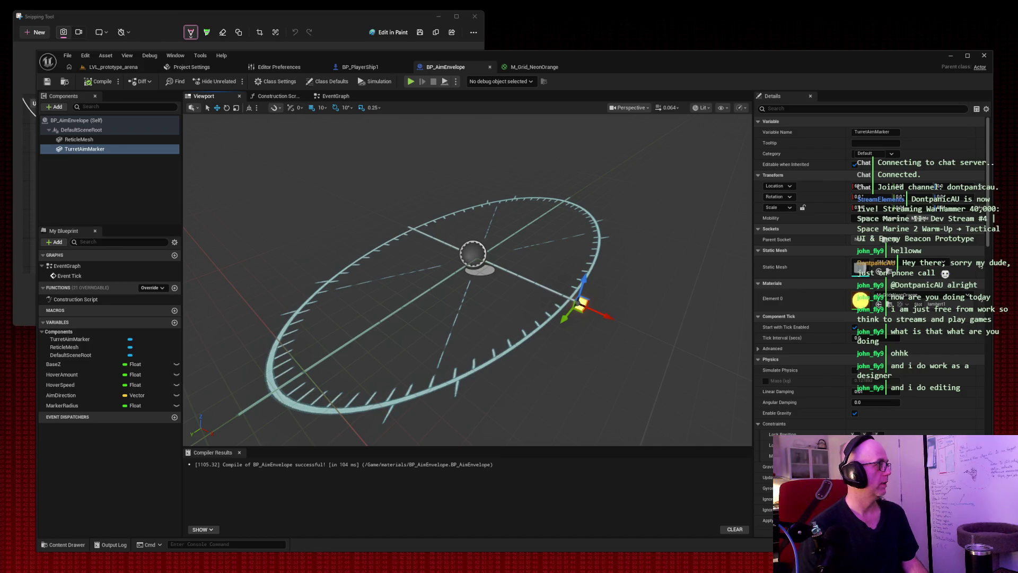
# Step: In the event graph, unlink MarkerRadius from the Add node and delete the variable
pyautogui.click(337, 97)
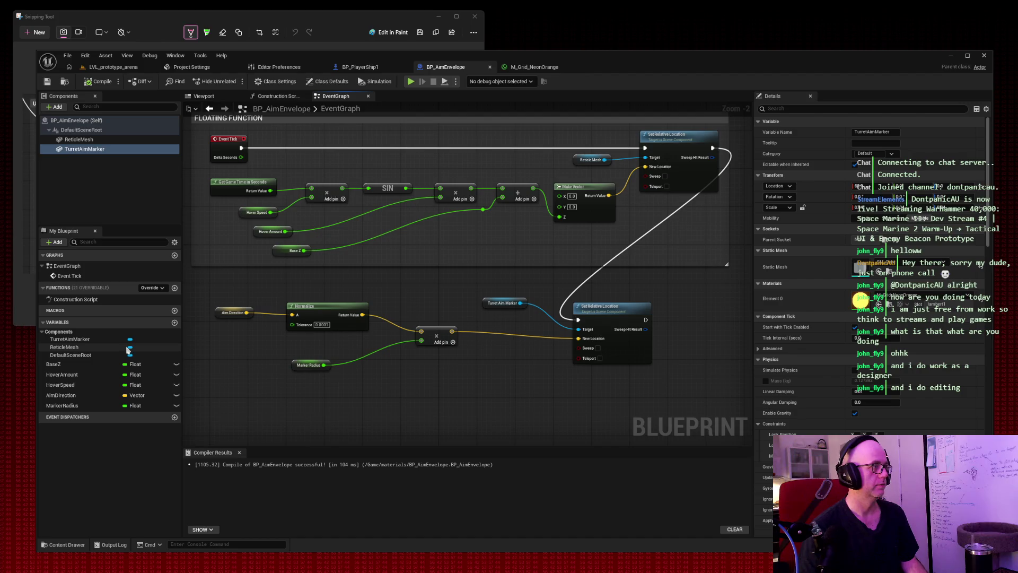
pyautogui.keyDown('alt'); pyautogui.click(323, 365); pyautogui.keyUp('alt')
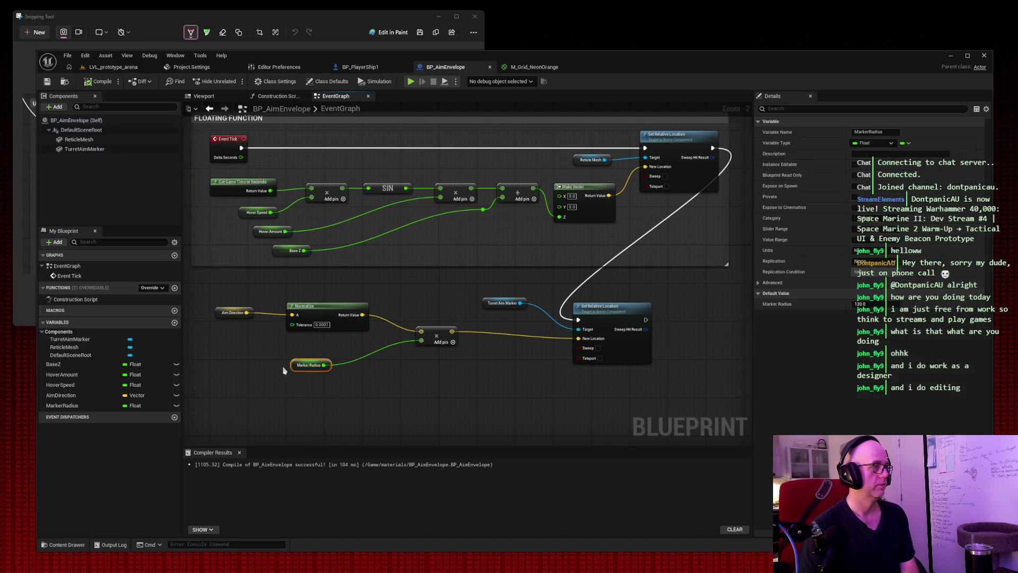
pyautogui.rightClick(62, 406)
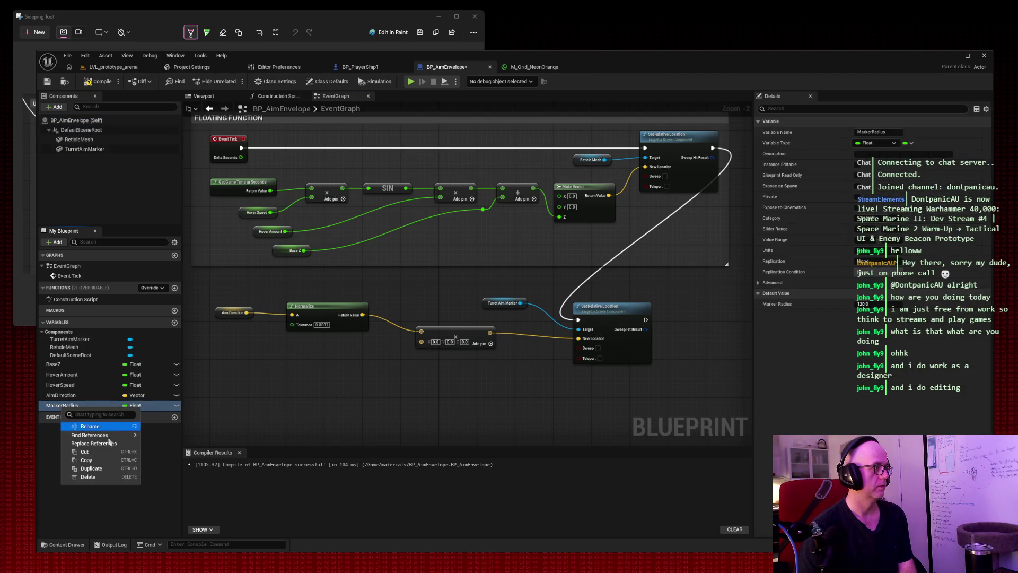
pyautogui.click(102, 481)
# Step: Add two float variables named MarkerRadiusX and MarkerRadiusY
pyautogui.click(174, 323)
pyautogui.write('MarkerRadiusX')
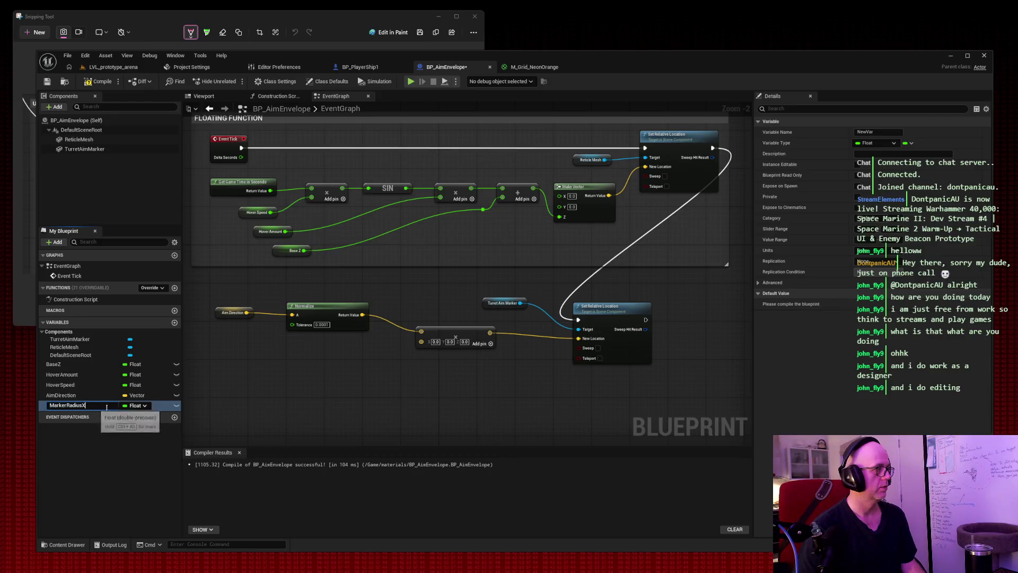
pyautogui.press('Return')
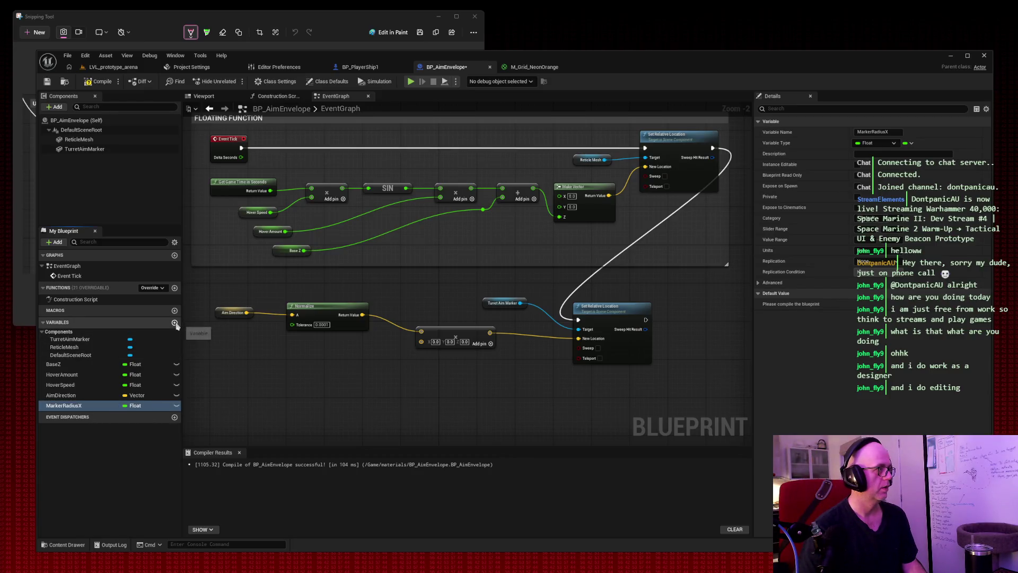
pyautogui.click(174, 323)
pyautogui.write('MarkerRadiusY')
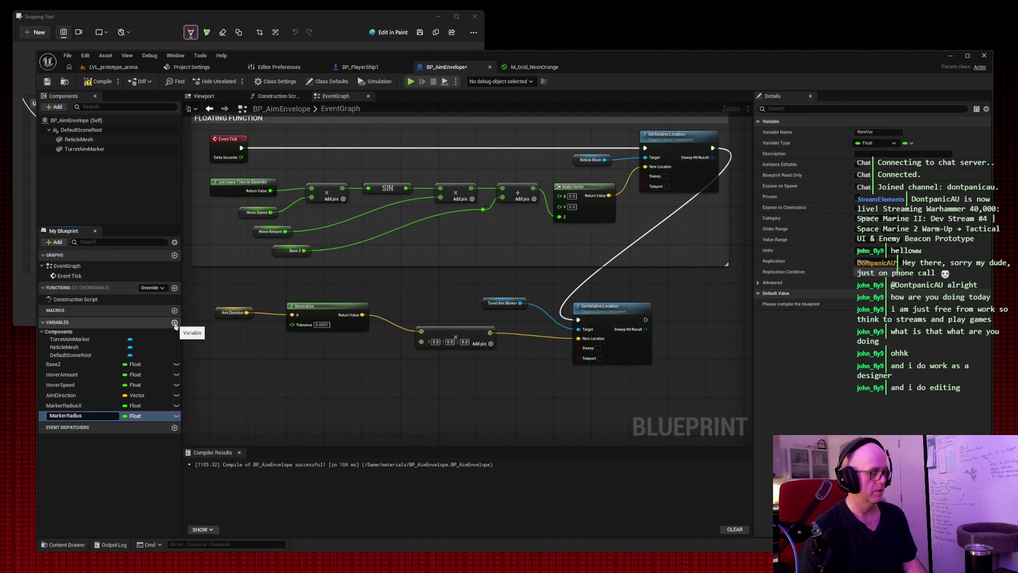
pyautogui.click(68, 406)
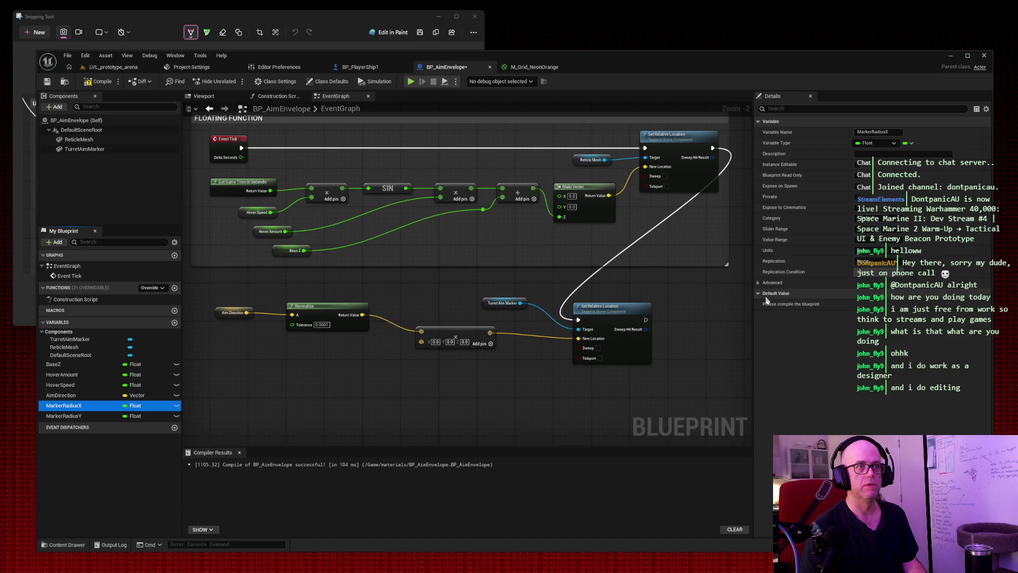
# Step: Compile the blueprint and set MarkerRadiusY's default value to 120.0
pyautogui.click(103, 85)
pyautogui.click(882, 305)
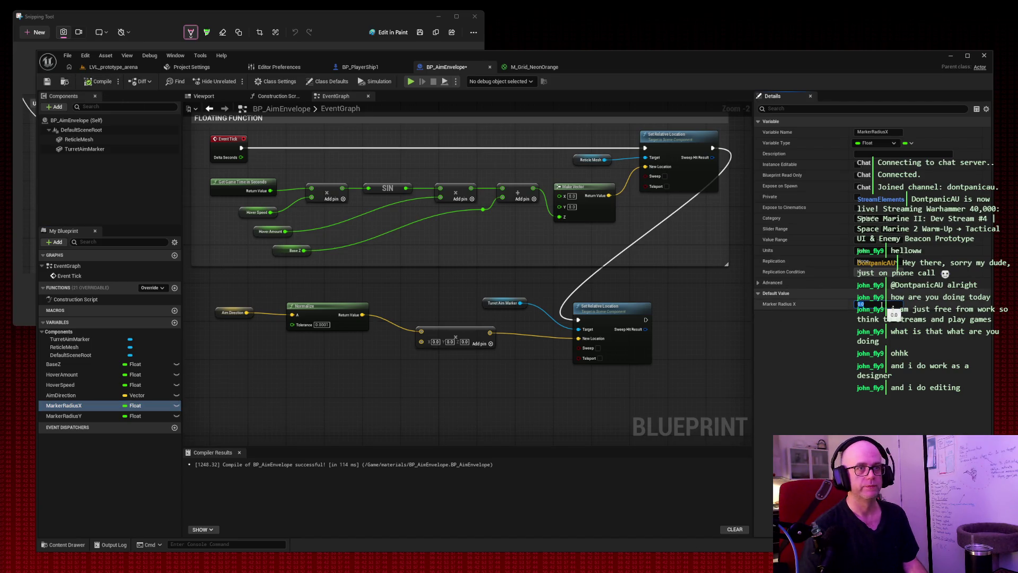
pyautogui.click(92, 416)
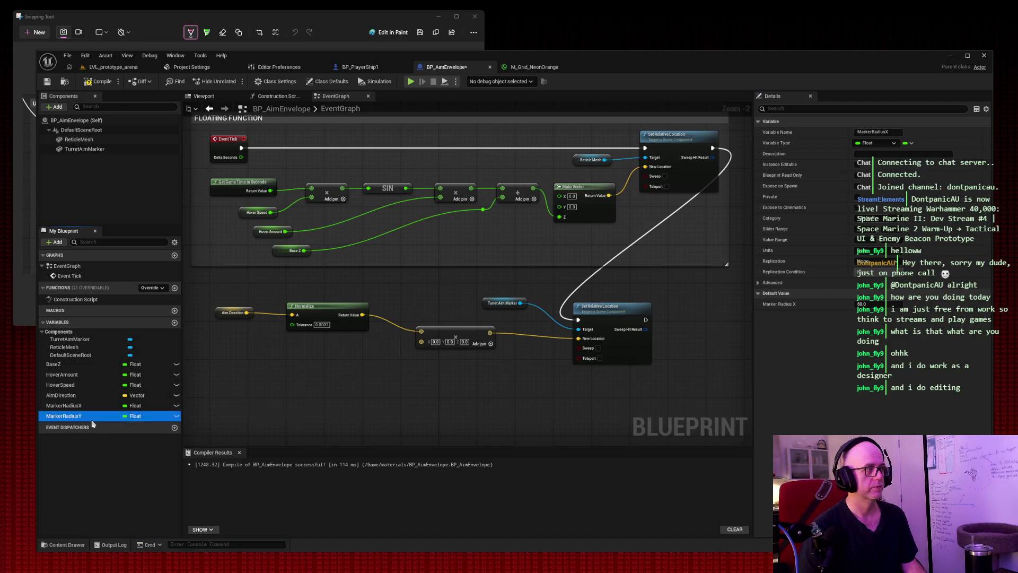
pyautogui.click(880, 305)
pyautogui.write('120')
pyautogui.press('Return')
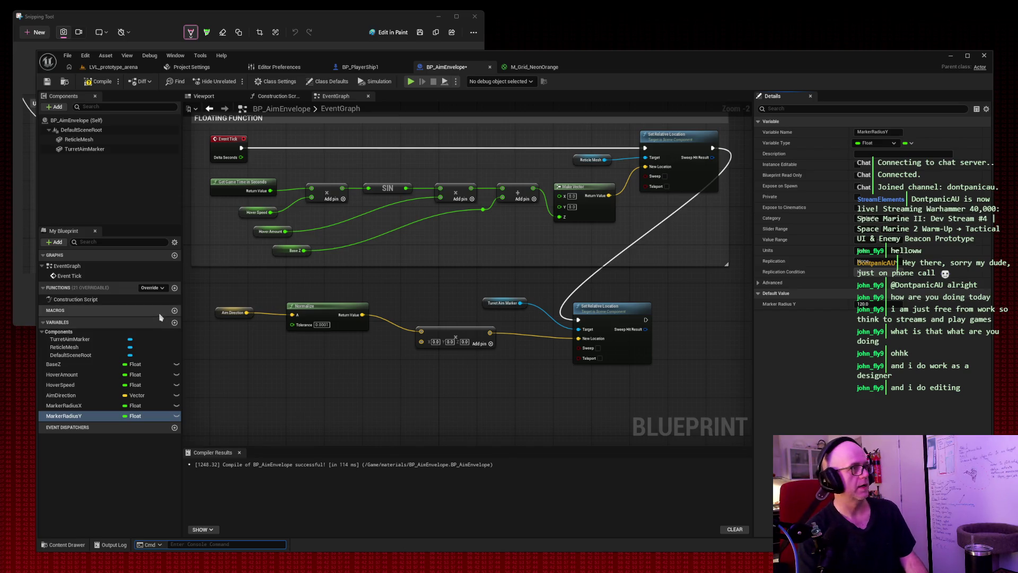
# Step: Add a Break Vector node from the normalized direction and delete the old Multiply node
pyautogui.moveTo(362, 315); pyautogui.dragTo(367, 381)
pyautogui.write('mul')
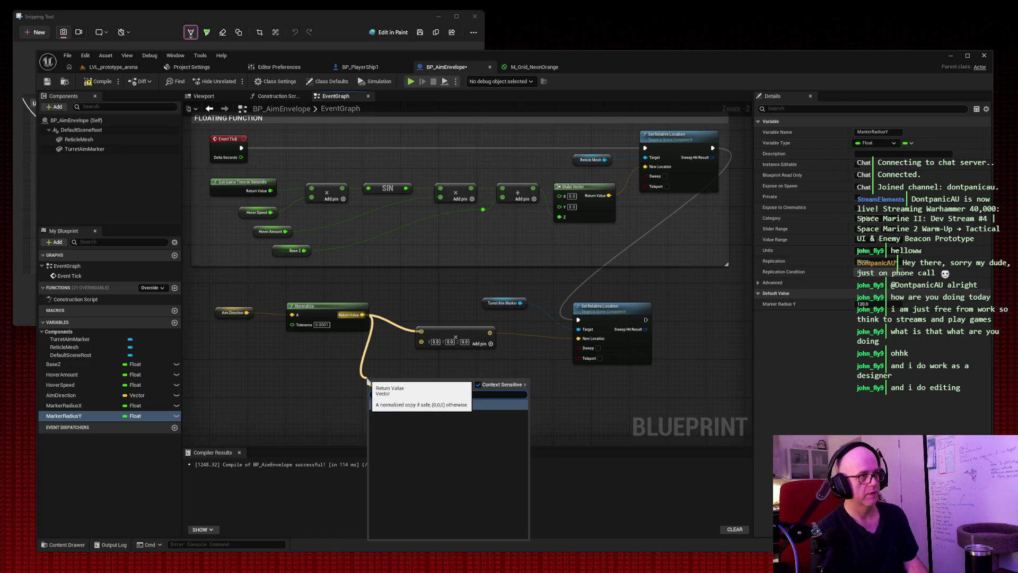
pyautogui.click(424, 406)
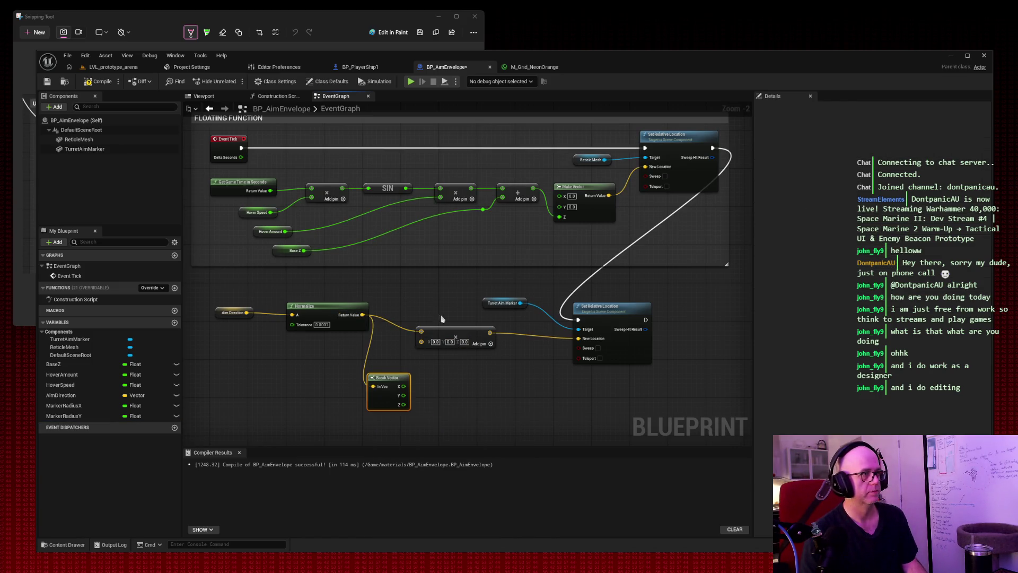
pyautogui.click(455, 329)
pyautogui.press('Delete')
pyautogui.moveTo(386, 377); pyautogui.dragTo(410, 306)
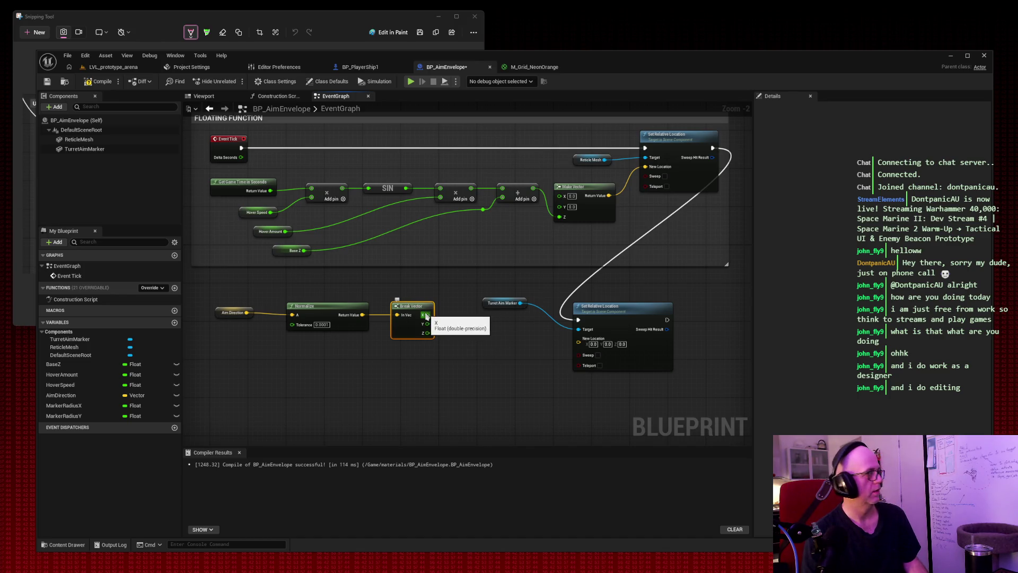
# Step: Multiply Break Vector's X output by a new Marker Radius X getter
pyautogui.moveTo(425, 316); pyautogui.dragTo(476, 359)
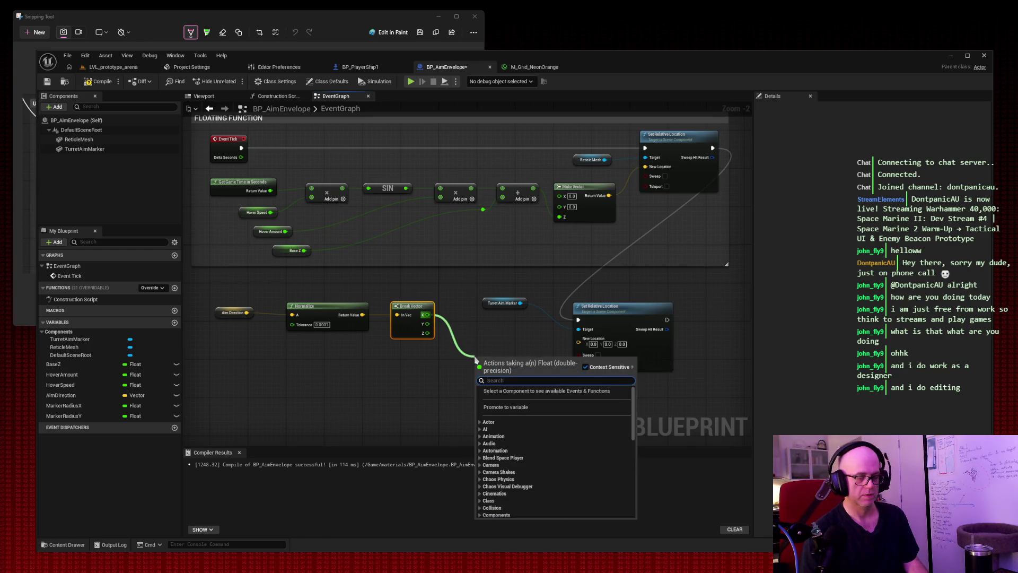
pyautogui.write('*')
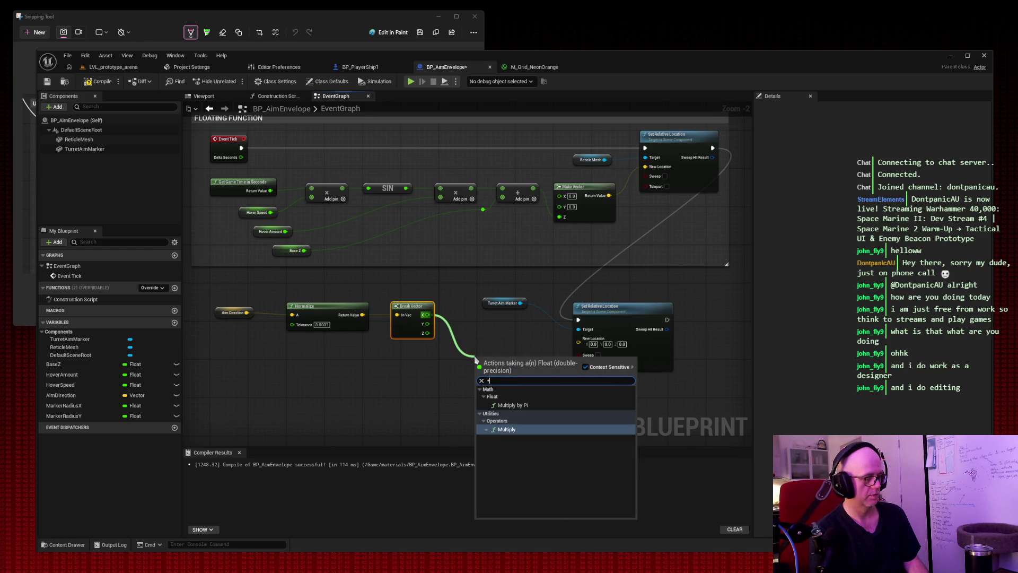
pyautogui.write('marker')
pyautogui.press('BackSpace')
pyautogui.press('BackSpace')
pyautogui.press('BackSpace')
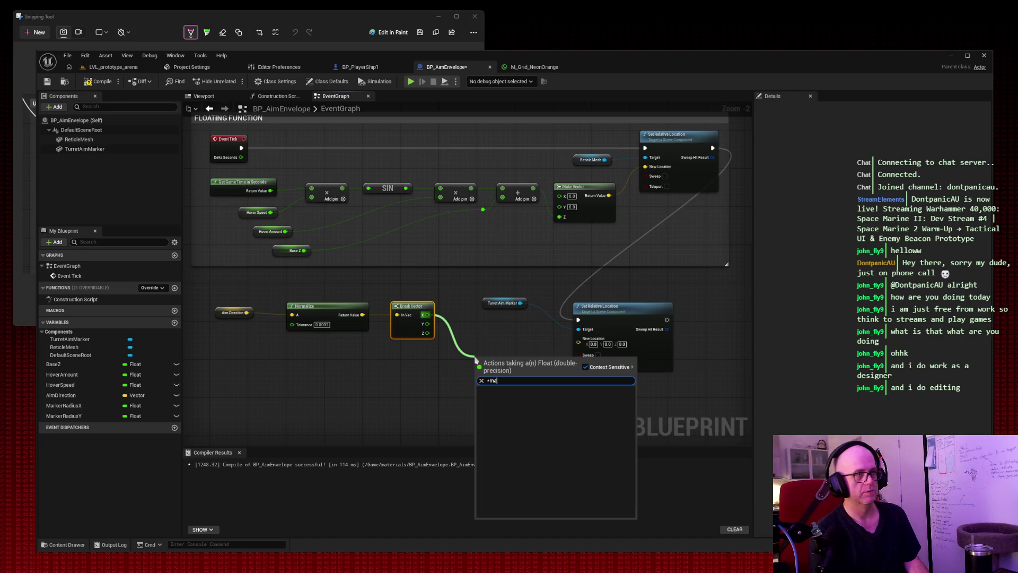
pyautogui.press('Return')
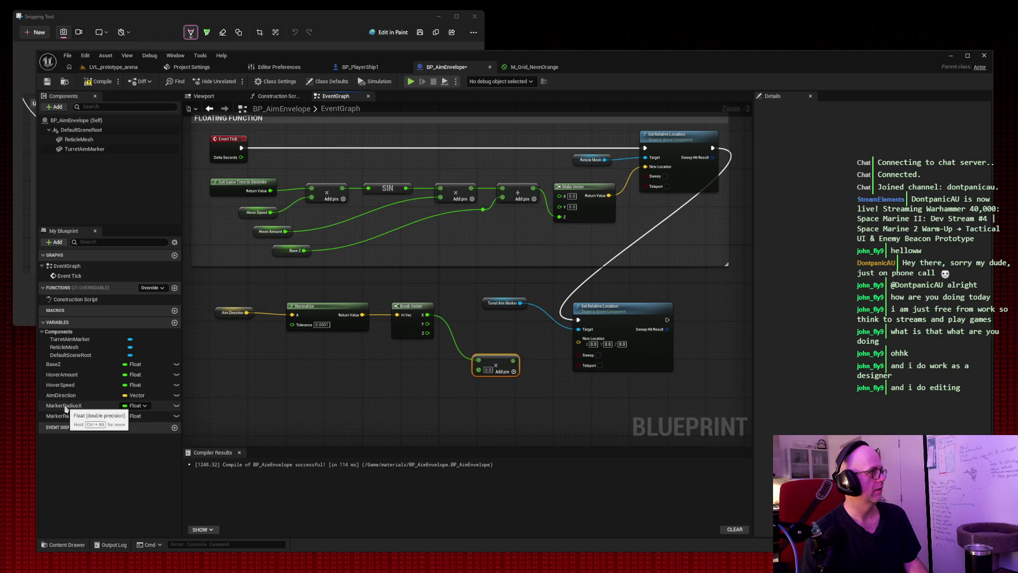
pyautogui.moveTo(64, 407)
pyautogui.mouseDown()
pyautogui.moveTo(334, 374)
pyautogui.moveTo(444, 387)
pyautogui.moveTo(479, 370)
pyautogui.moveTo(477, 322)
pyautogui.mouseUp()
# Step: Rearrange the Multiply, Marker Radius X, Turret Aim Marker and Set Relative Location nodes
pyautogui.moveTo(501, 302); pyautogui.dragTo(554, 279)
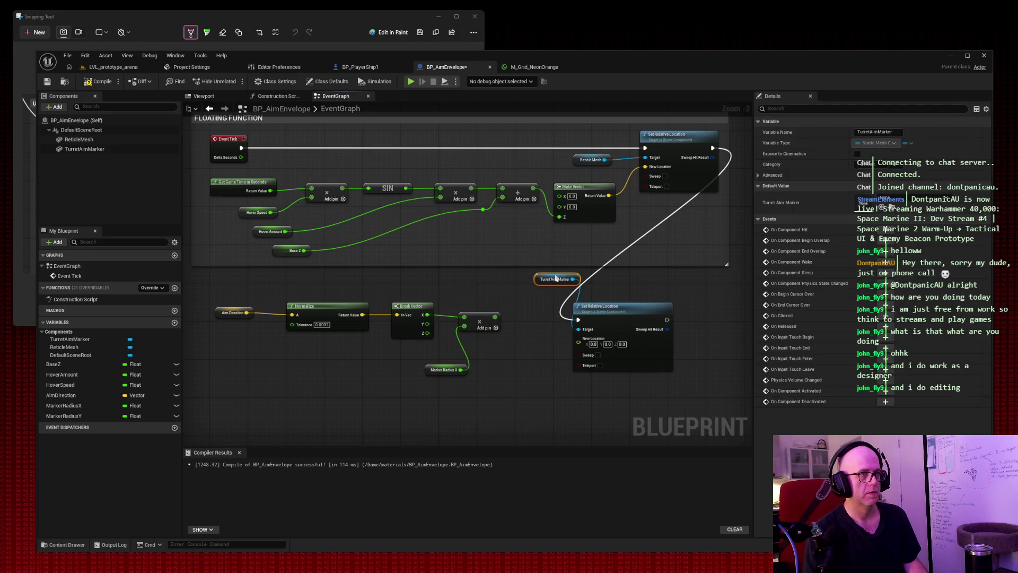
pyautogui.moveTo(648, 303); pyautogui.dragTo(705, 279)
pyautogui.moveTo(481, 320); pyautogui.dragTo(481, 316)
pyautogui.click(448, 367)
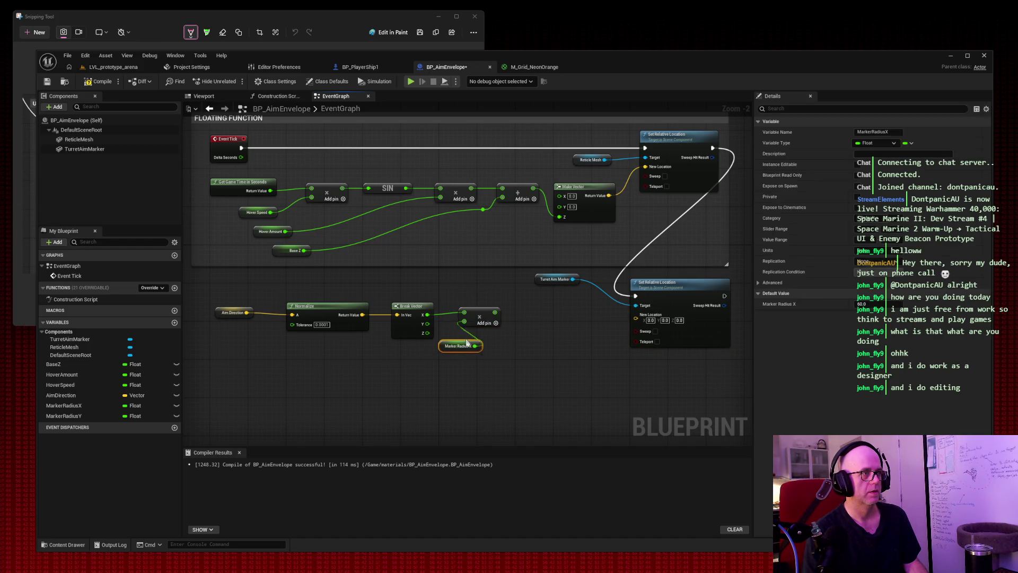
pyautogui.moveTo(449, 367)
pyautogui.mouseDown()
pyautogui.moveTo(462, 339)
pyautogui.moveTo(516, 312)
pyautogui.mouseUp()
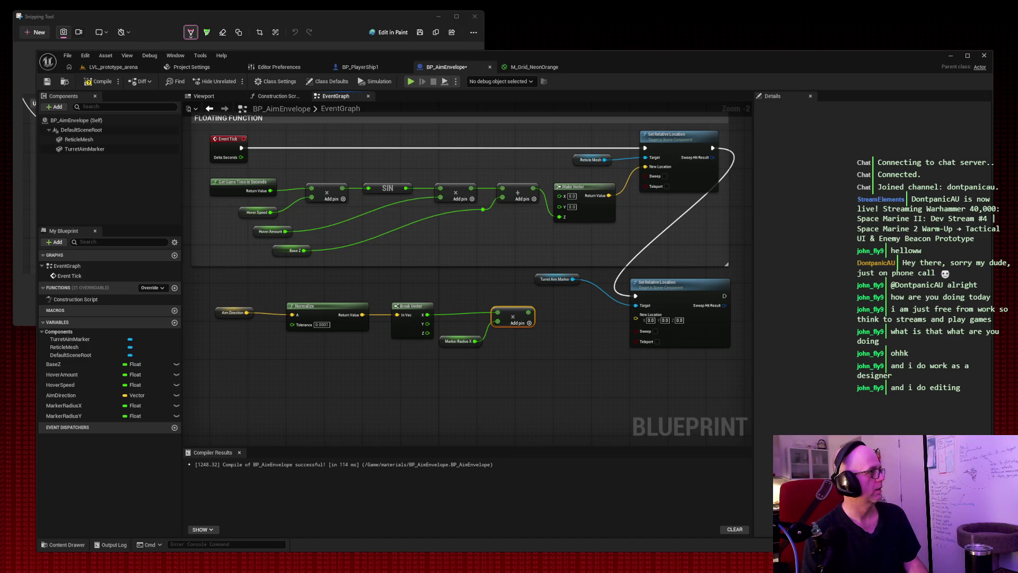
pyautogui.moveTo(466, 340); pyautogui.dragTo(467, 330)
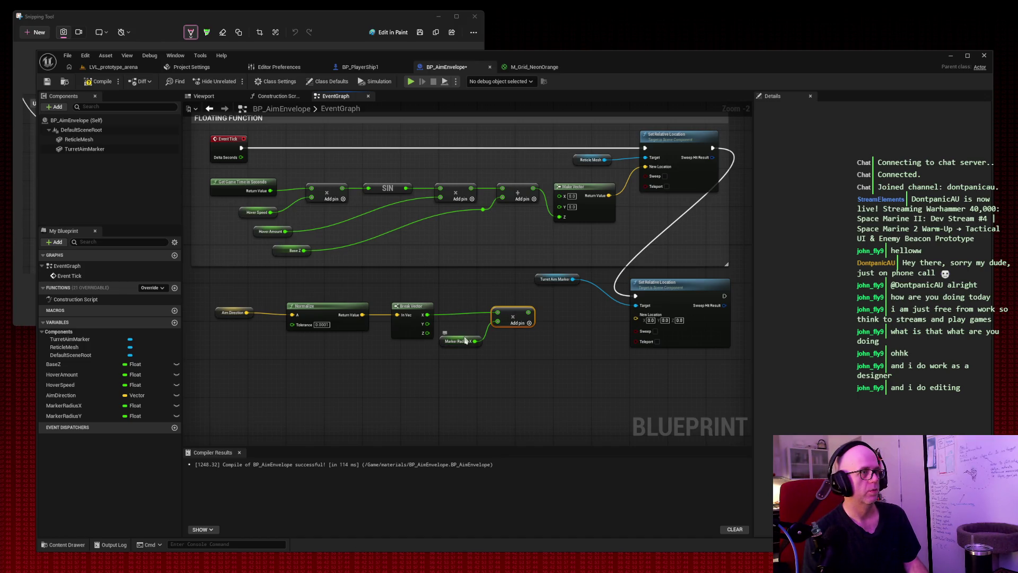
pyautogui.moveTo(458, 290)
pyautogui.mouseDown()
pyautogui.moveTo(504, 326)
pyautogui.moveTo(535, 312)
pyautogui.mouseUp()
pyautogui.moveTo(428, 324); pyautogui.dragTo(467, 360)
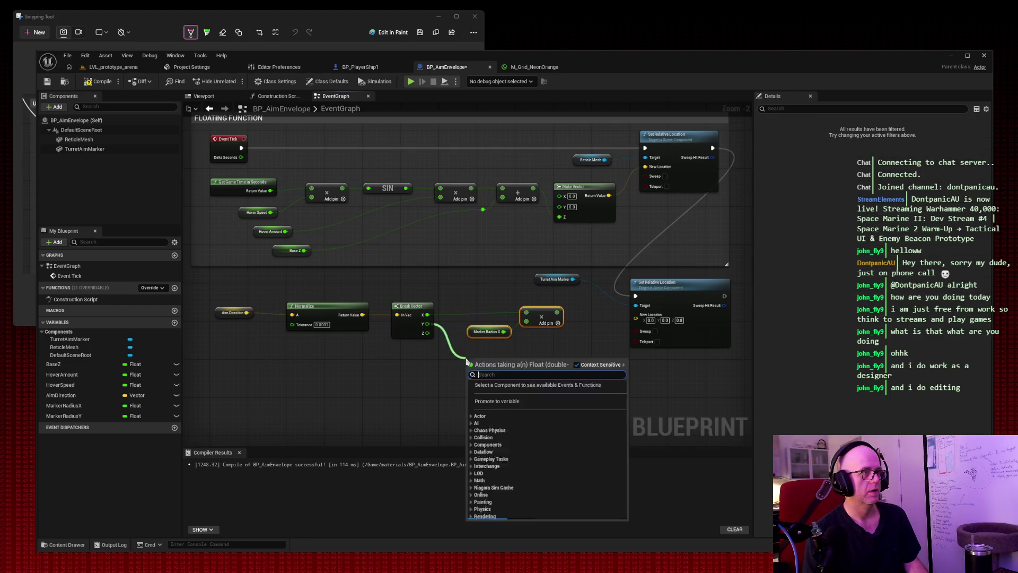
# Step: Multiply Break Vector's Y output by a Marker Radius Y getter
pyautogui.write('*')
pyautogui.click(494, 431)
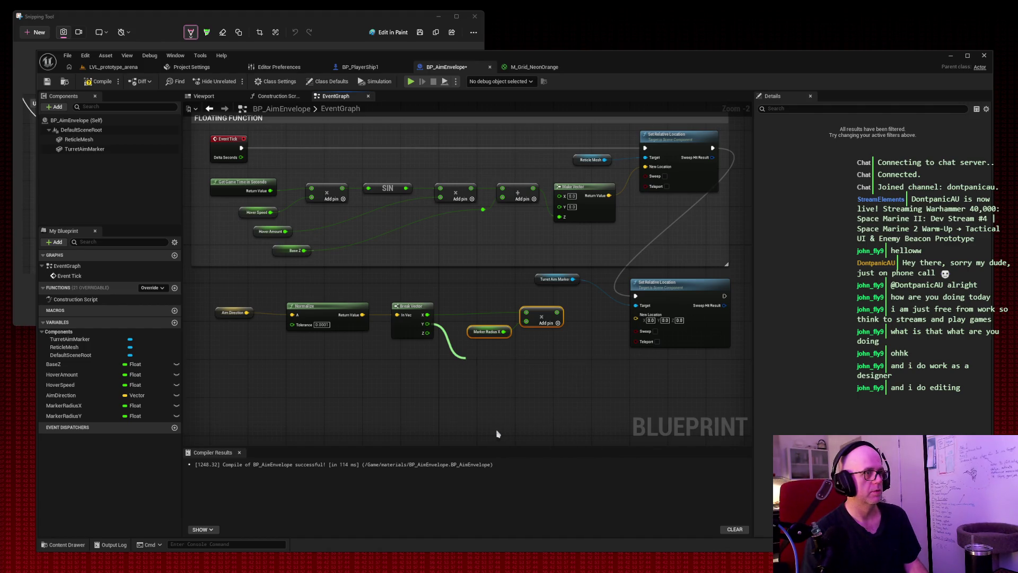
pyautogui.click(68, 422)
pyautogui.moveTo(68, 422); pyautogui.dragTo(469, 369)
pyautogui.click(377, 390)
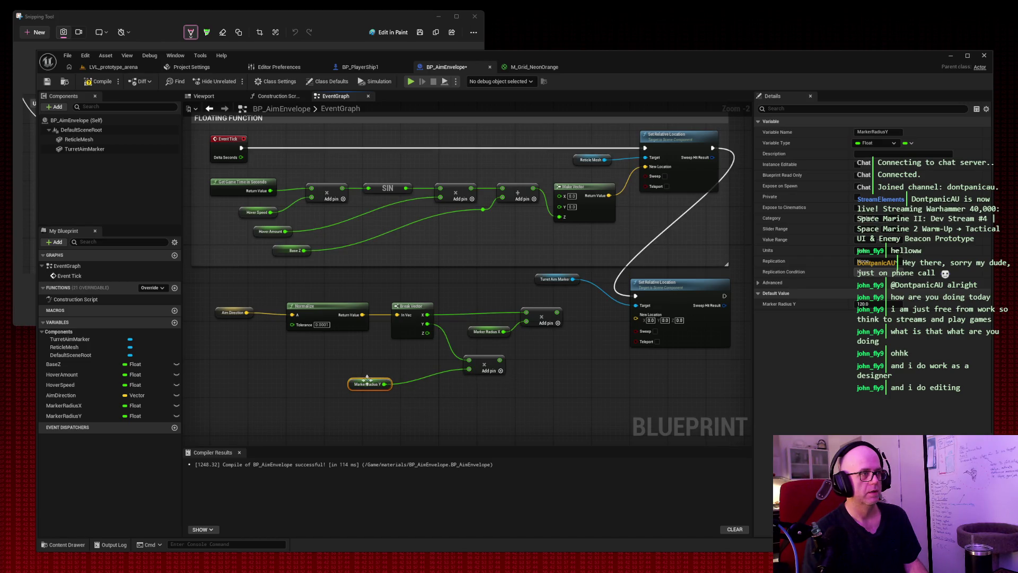
pyautogui.moveTo(368, 384); pyautogui.dragTo(536, 349)
# Step: Line up the Marker Radius X and Y getters beside their Multiply nodes
pyautogui.moveTo(488, 326); pyautogui.dragTo(495, 321)
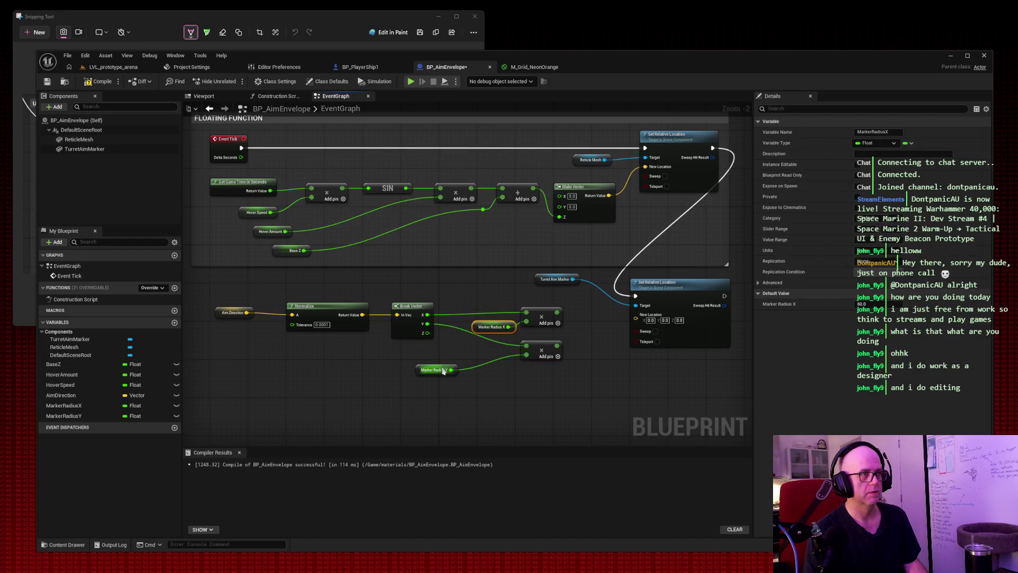
pyautogui.moveTo(439, 371); pyautogui.dragTo(461, 351)
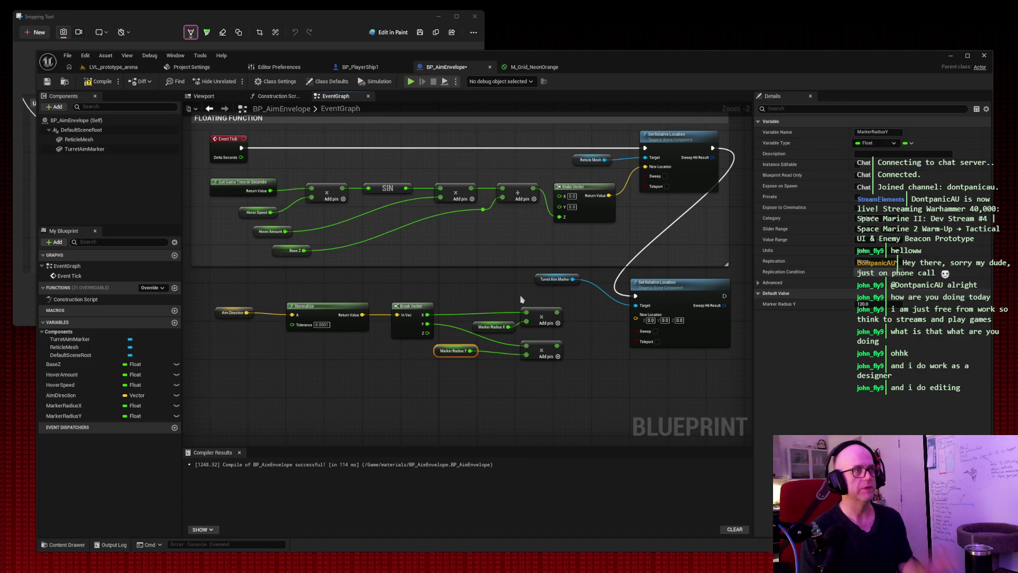
pyautogui.moveTo(543, 311); pyautogui.dragTo(552, 310)
pyautogui.moveTo(508, 324); pyautogui.dragTo(512, 321)
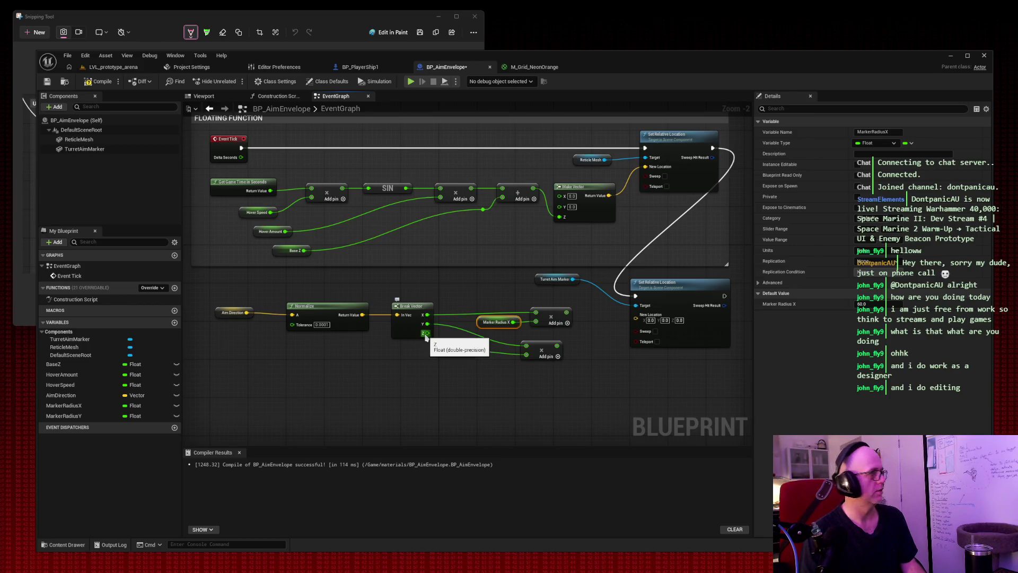
# Step: Try adding a constant from Break Vector's Z, then bring up the Z pin's options instead
pyautogui.moveTo(425, 334); pyautogui.dragTo(524, 397)
pyautogui.write('conc')
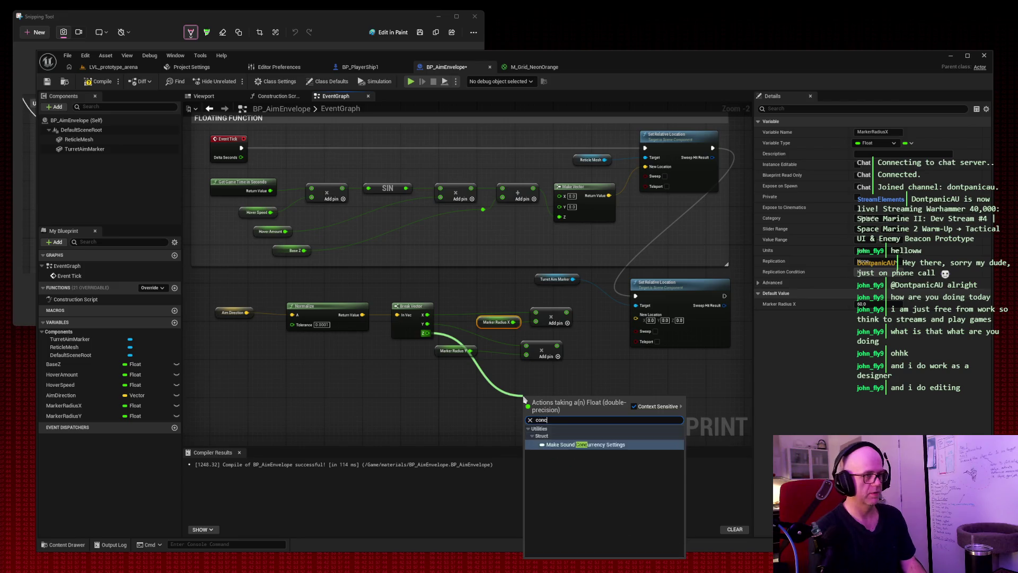
pyautogui.press('BackSpace')
pyautogui.write('stant')
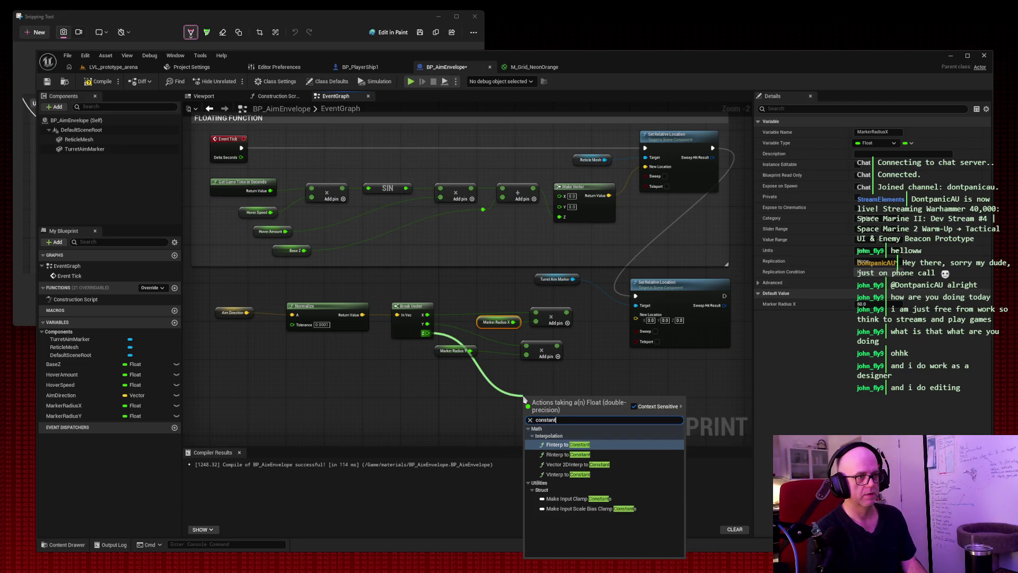
pyautogui.click(465, 422)
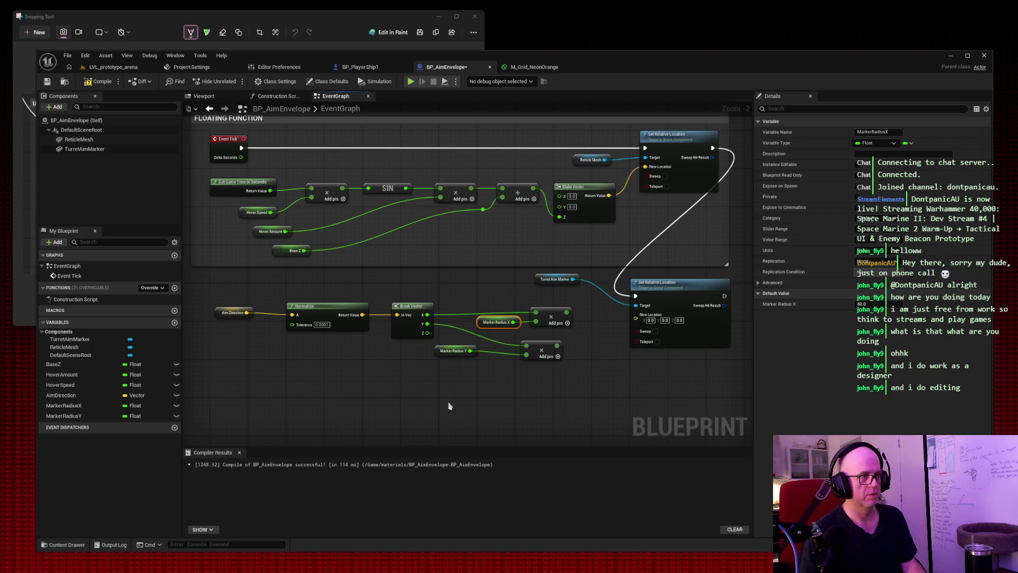
pyautogui.rightClick(425, 335)
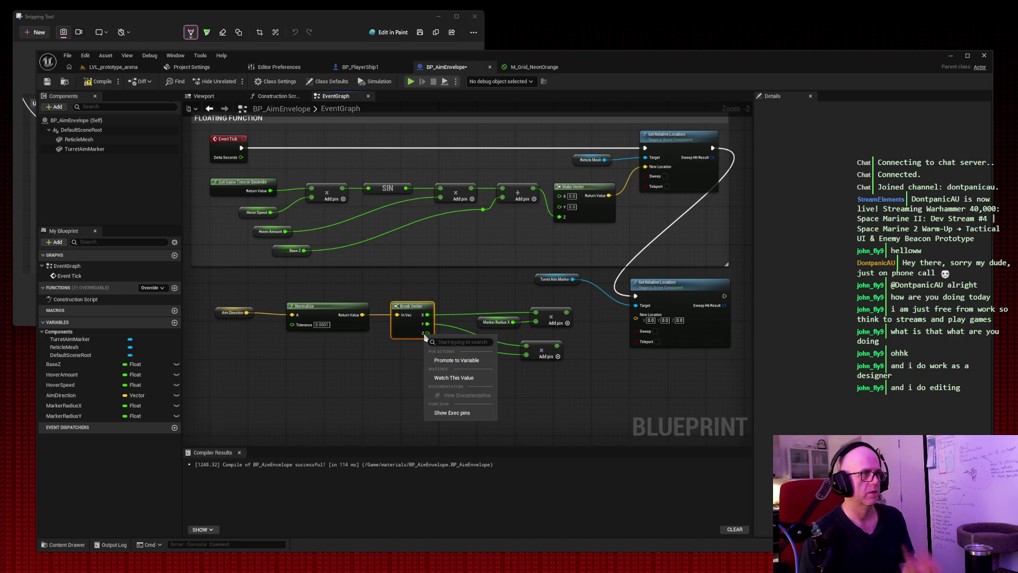
pyautogui.click(406, 383)
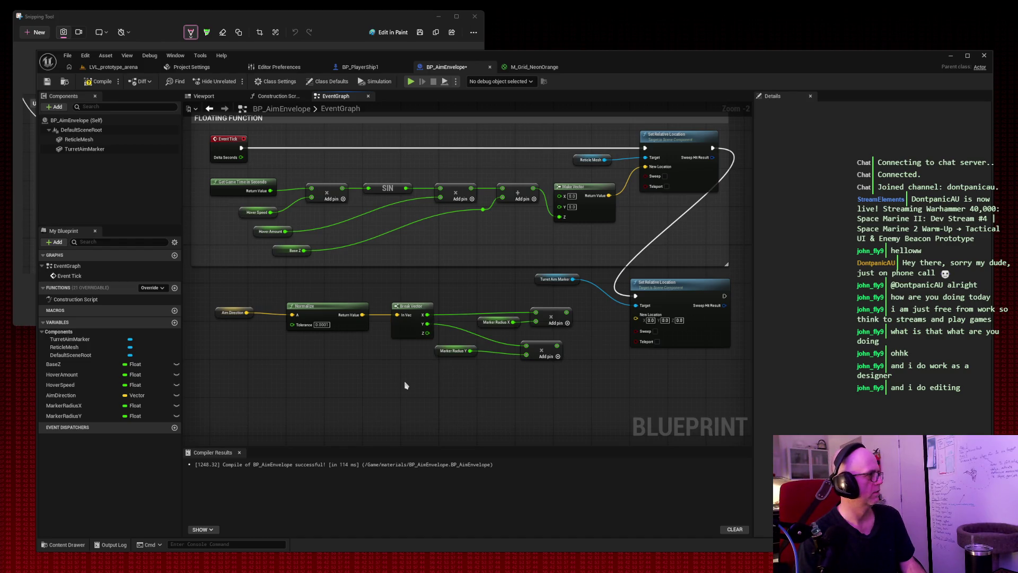
pyautogui.click(175, 323)
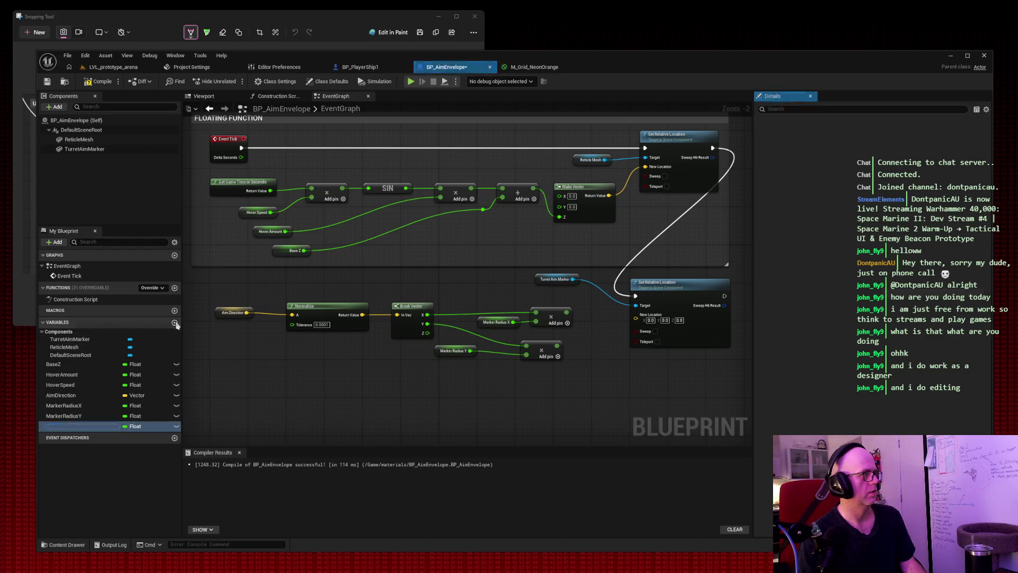
pyautogui.write('Con')
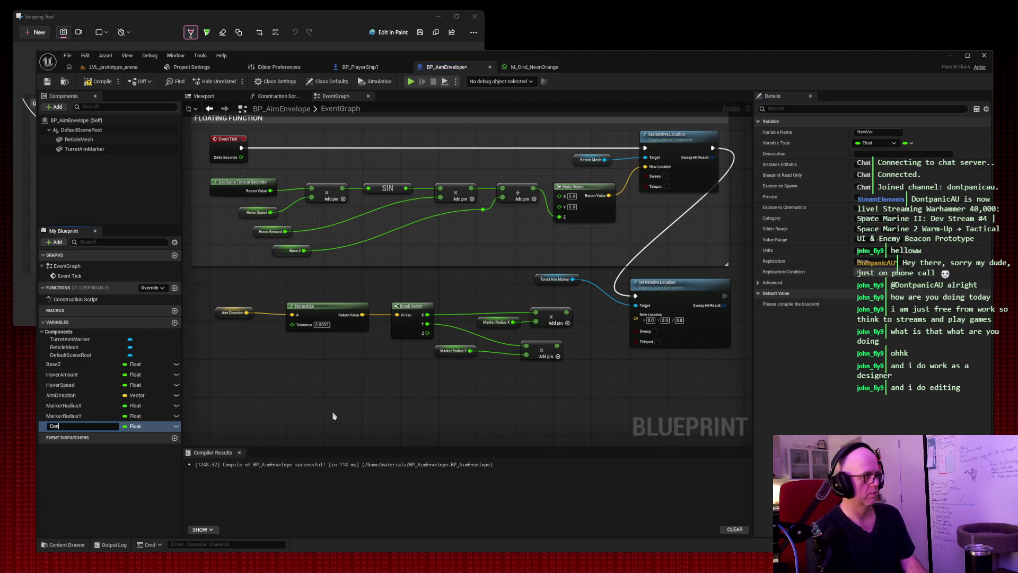
pyautogui.write('stant')
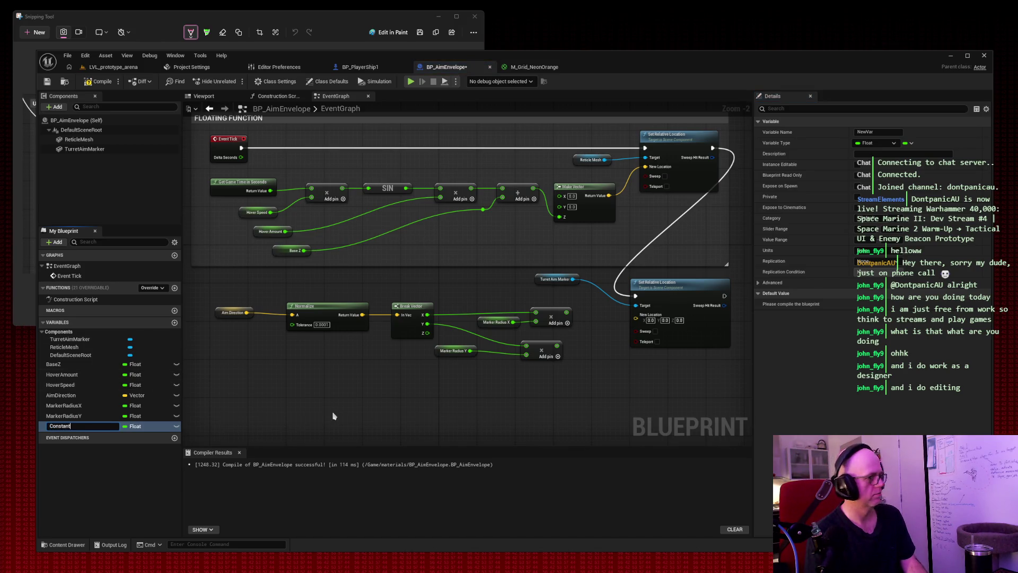
pyautogui.write('z9')
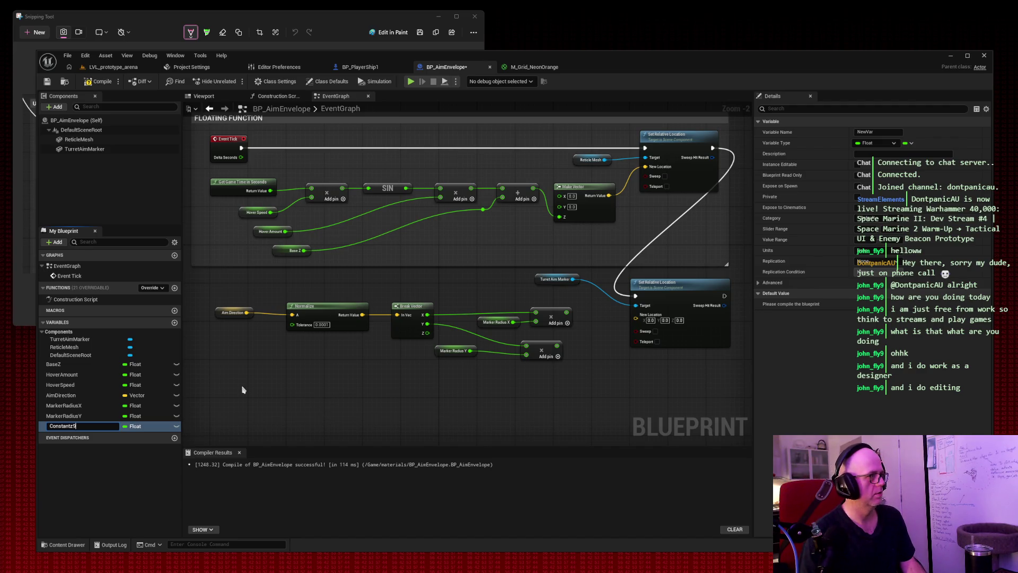
pyautogui.press('Return')
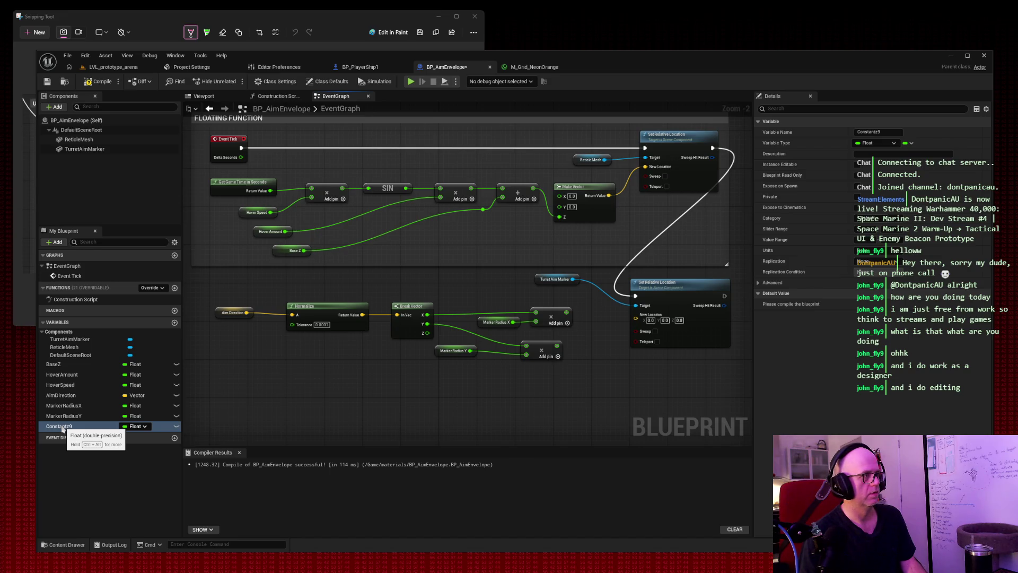
pyautogui.rightClick(63, 428)
pyautogui.click(80, 496)
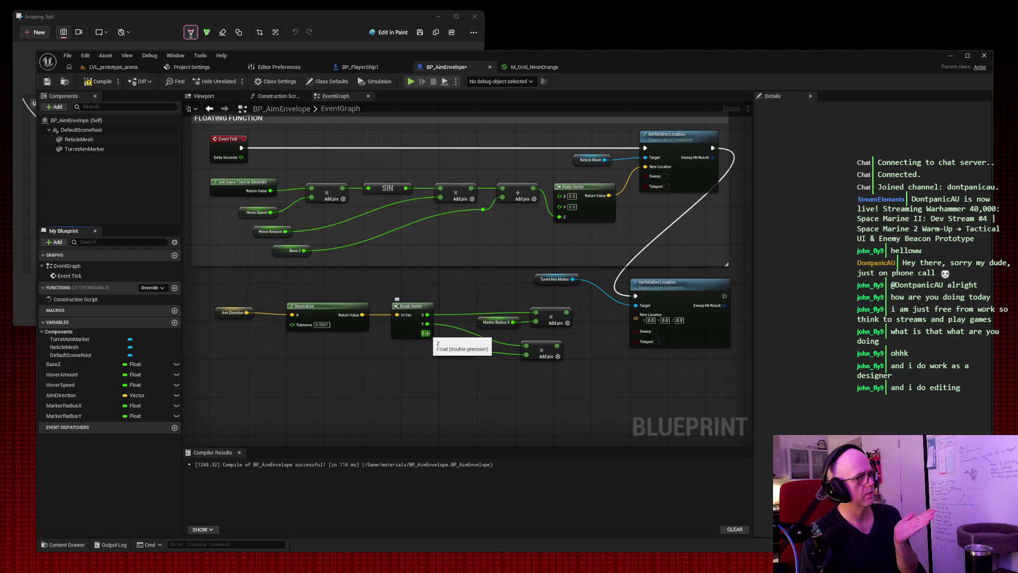
# Step: Shift the Marker Radius X/Y getters and both Multiply nodes to the right
pyautogui.moveTo(462, 295); pyautogui.dragTo(577, 363)
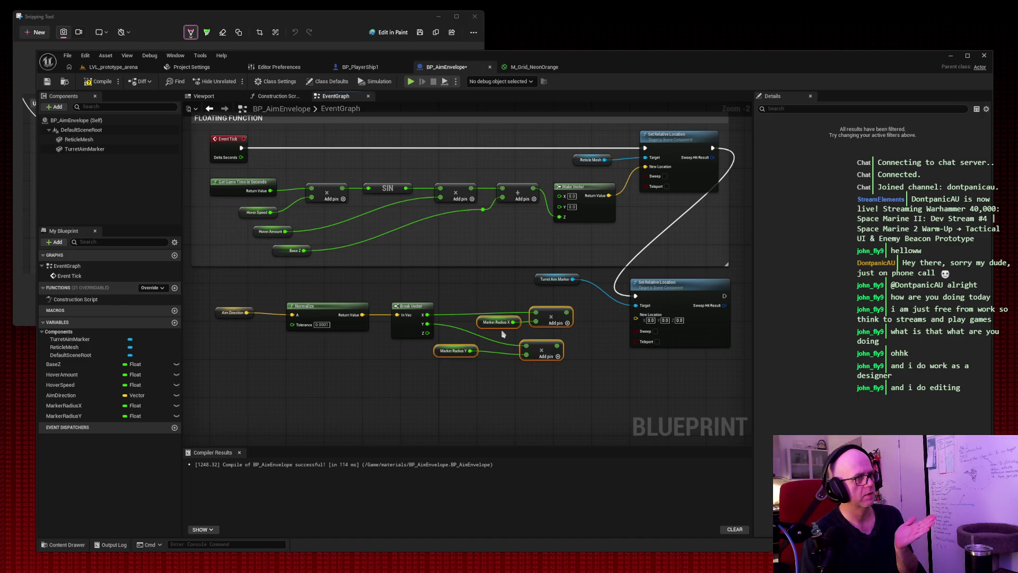
pyautogui.moveTo(497, 322); pyautogui.dragTo(534, 317)
pyautogui.click(485, 291)
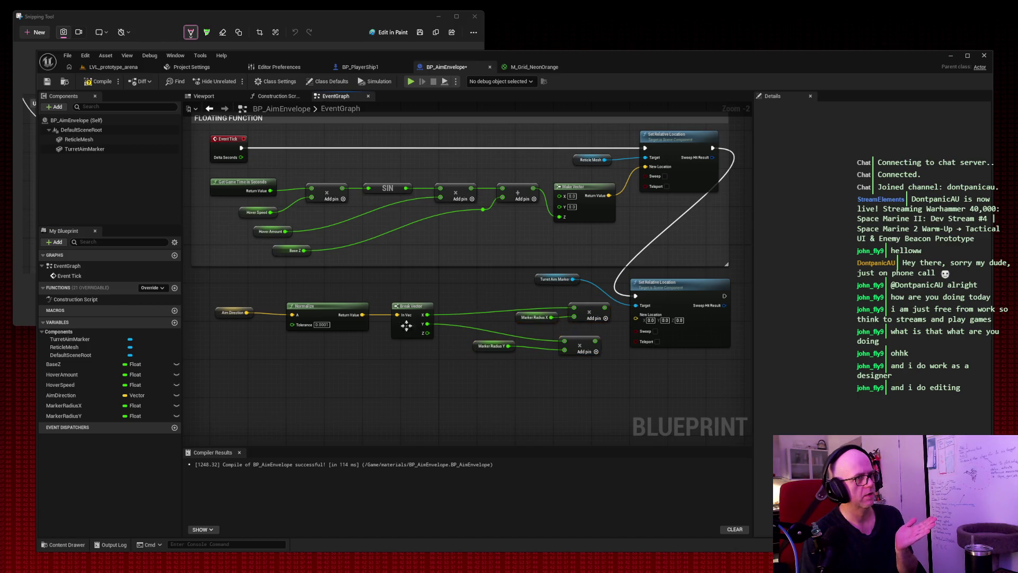
# Step: Snip the editor window and recompile BP_AimEnvelope
pyautogui.click(35, 31)
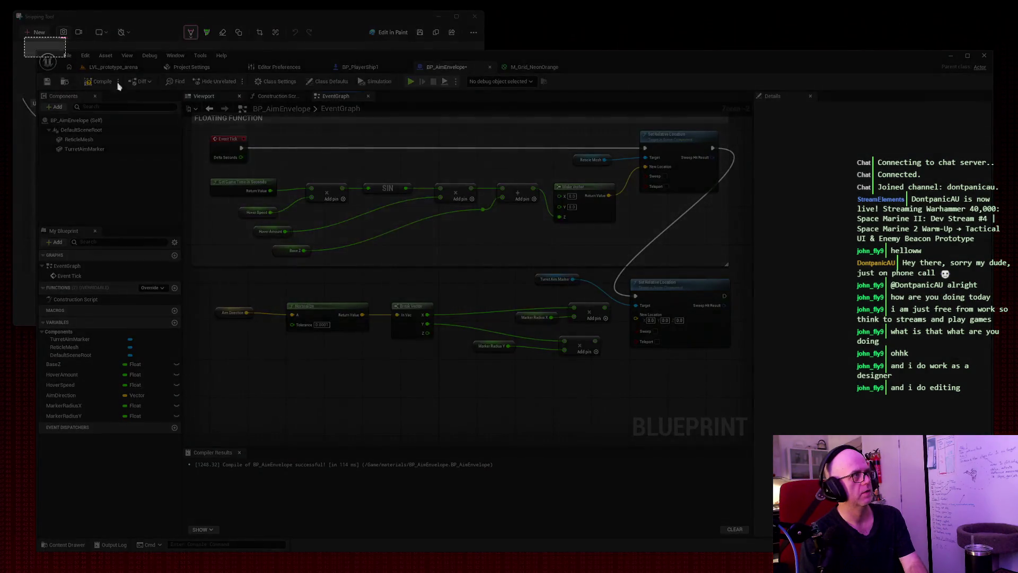
pyautogui.moveTo(25, 37)
pyautogui.mouseDown()
pyautogui.moveTo(834, 482)
pyautogui.moveTo(1006, 560)
pyautogui.mouseUp()
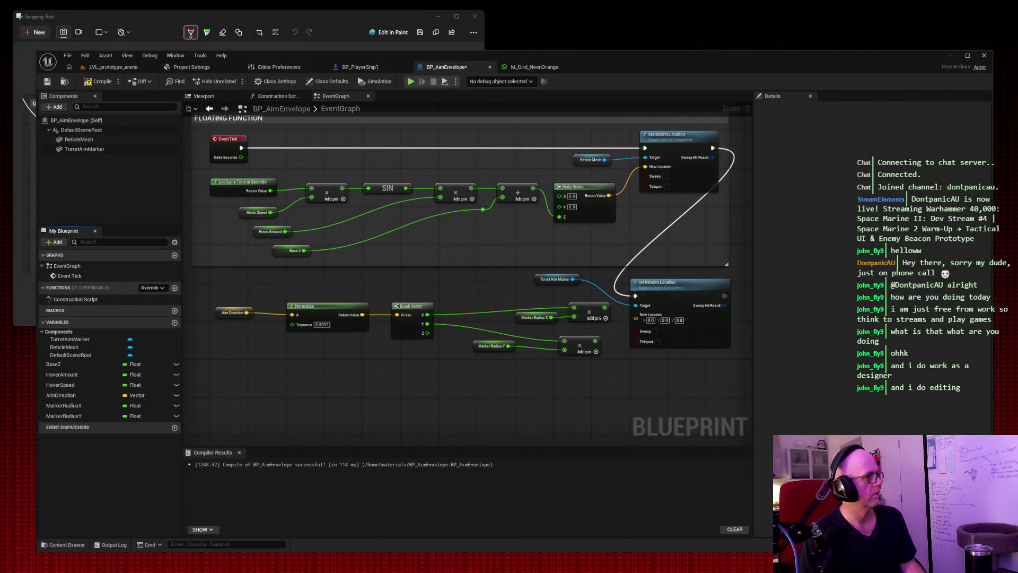
pyautogui.click(99, 81)
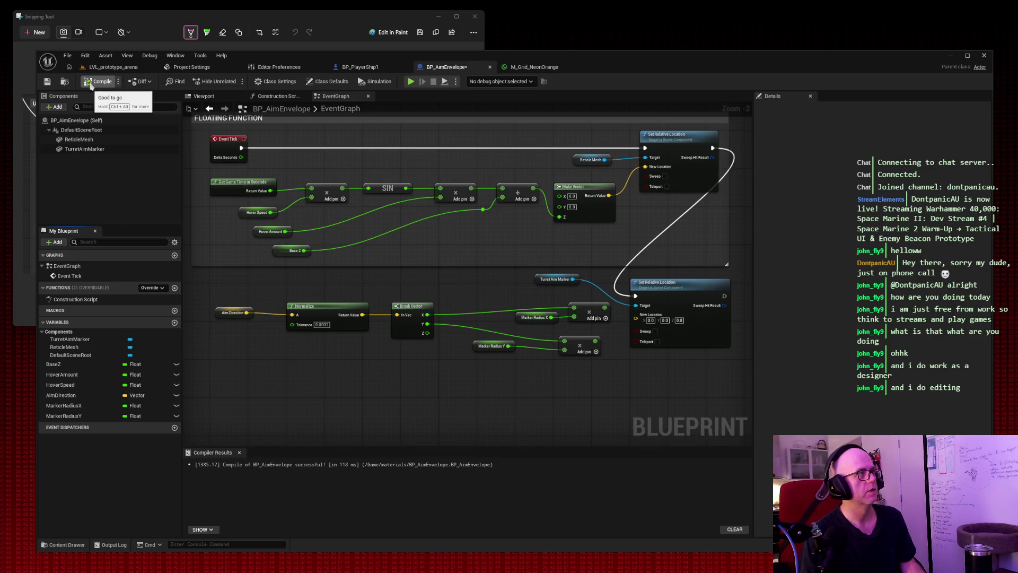
pyautogui.moveTo(426, 333); pyautogui.dragTo(432, 363)
pyautogui.write('c')
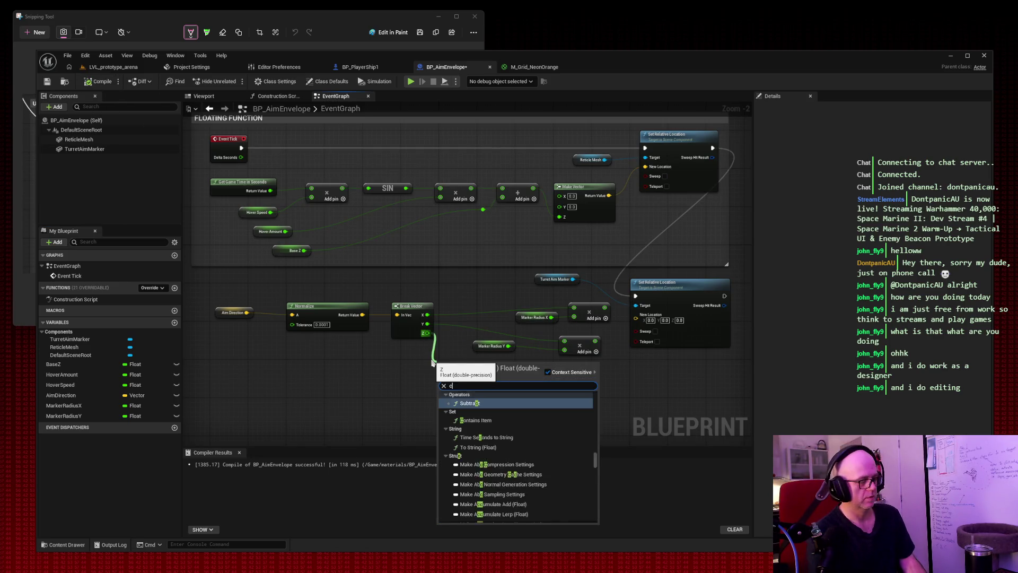
pyautogui.write('onstant')
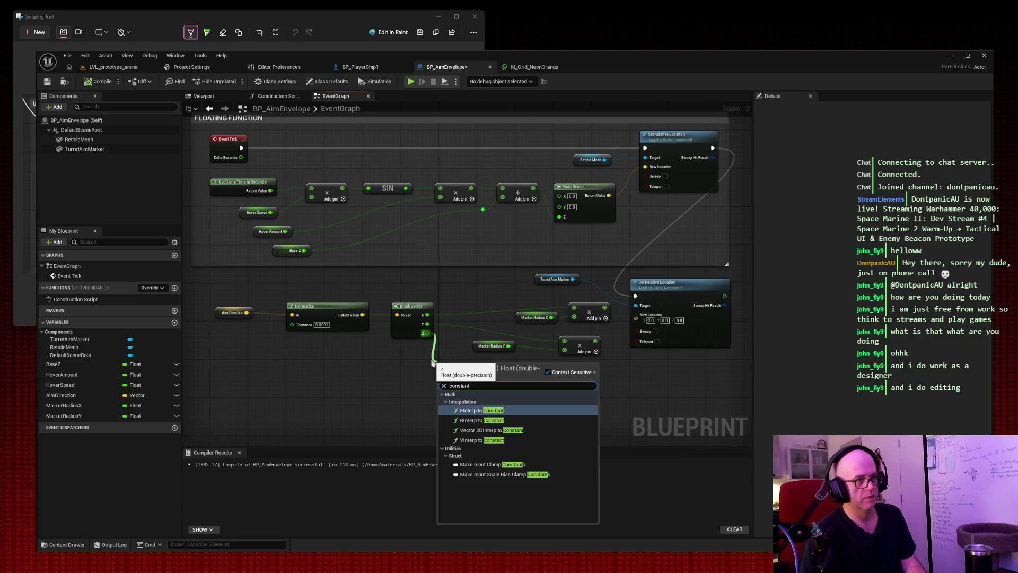
pyautogui.press('Escape')
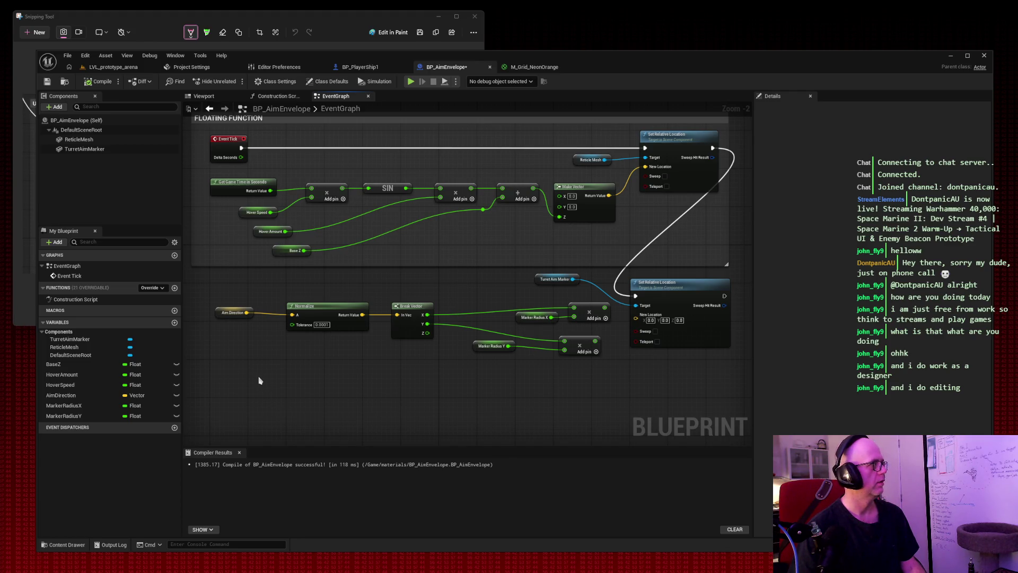
# Step: Add a Make Vector node in the empty space below the aim graph
pyautogui.rightClick(338, 391)
pyautogui.write('make vfe')
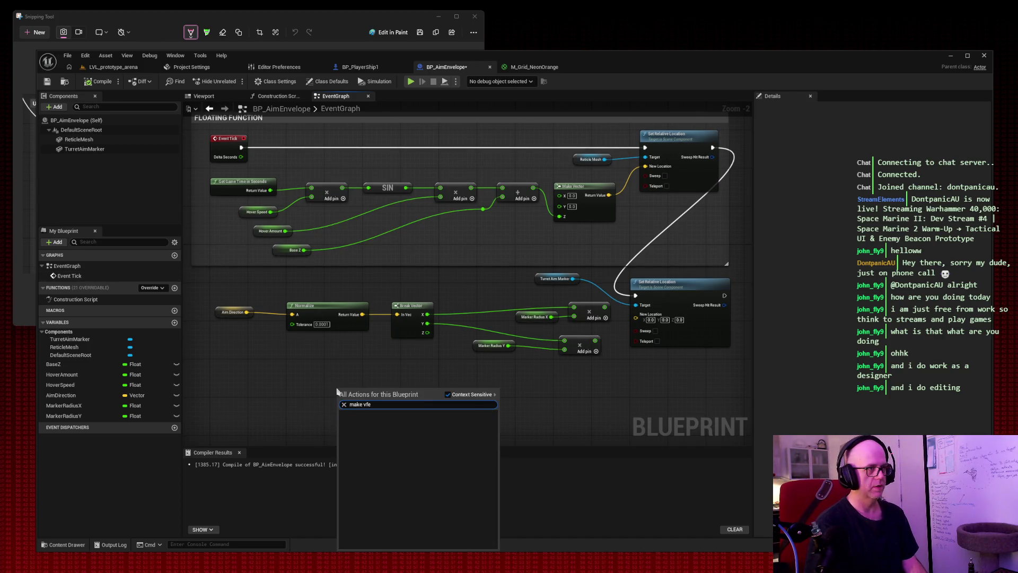
pyautogui.press('BackSpace')
pyautogui.press('Return')
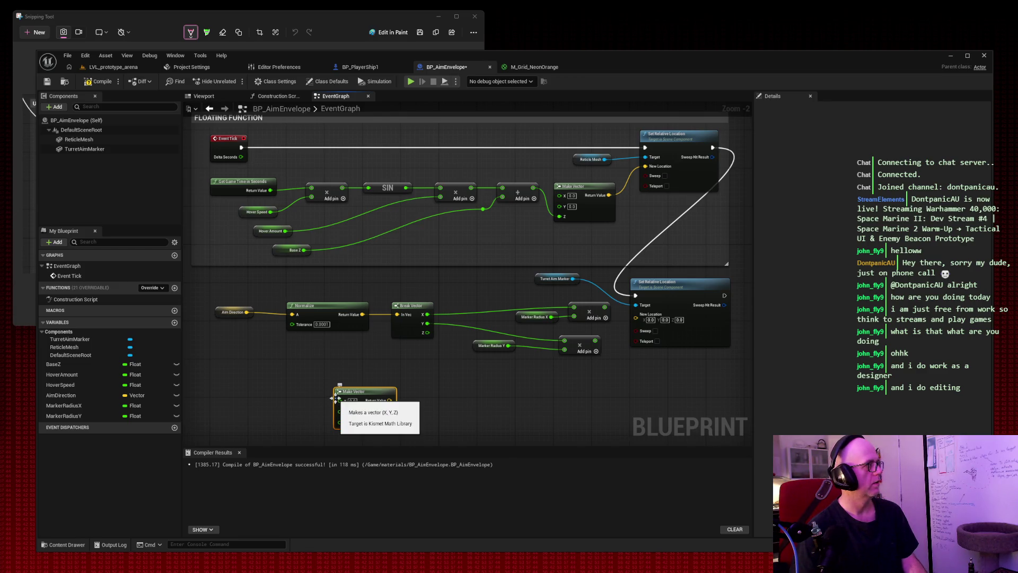
pyautogui.moveTo(374, 394); pyautogui.dragTo(393, 375)
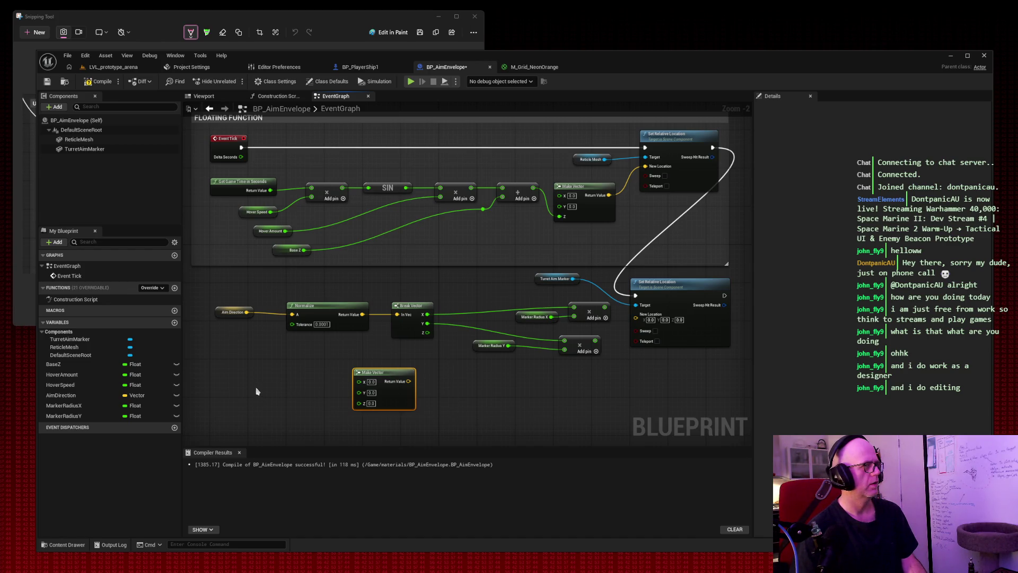
# Step: Copy Marker Radius X and its Multiply node and place the copy left of Make Vector
pyautogui.moveTo(516, 299); pyautogui.dragTo(613, 324)
pyautogui.hotkey('ctrl', 'c')
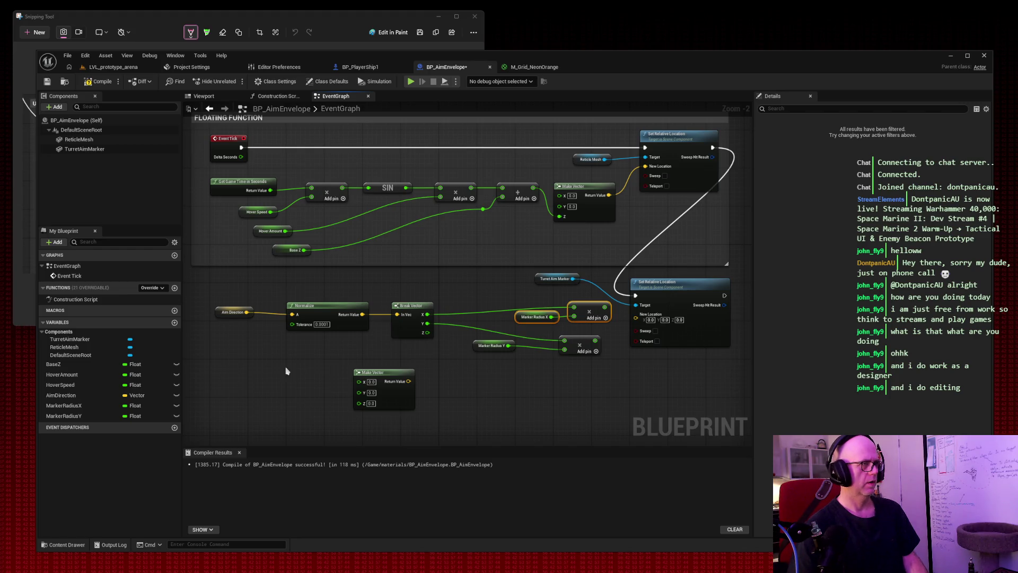
pyautogui.hotkey('ctrl', 'v')
pyautogui.moveTo(337, 364)
pyautogui.mouseDown()
pyautogui.moveTo(297, 371)
pyautogui.moveTo(297, 384)
pyautogui.mouseUp()
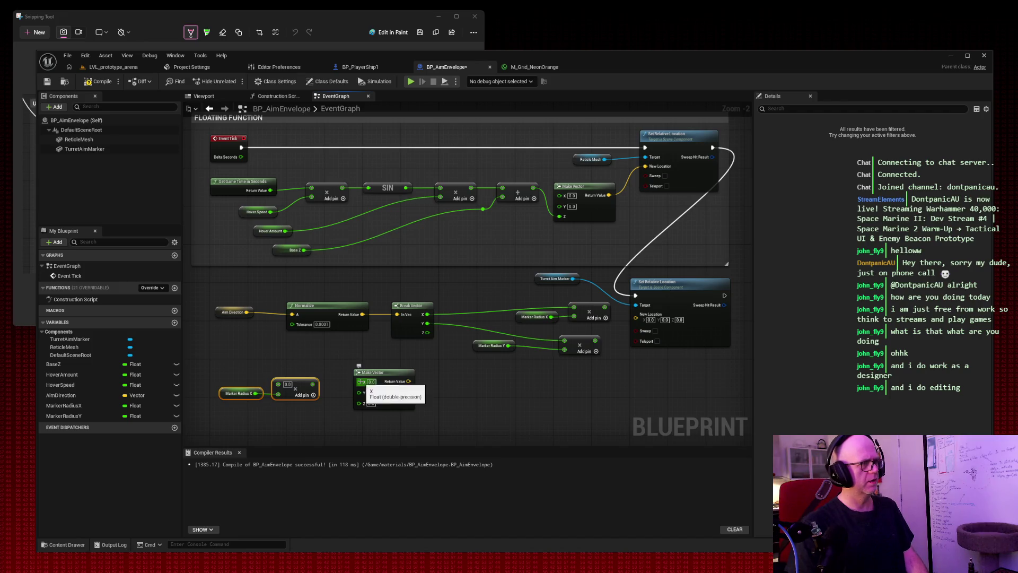
pyautogui.moveTo(359, 382); pyautogui.dragTo(274, 384)
pyautogui.click(278, 369)
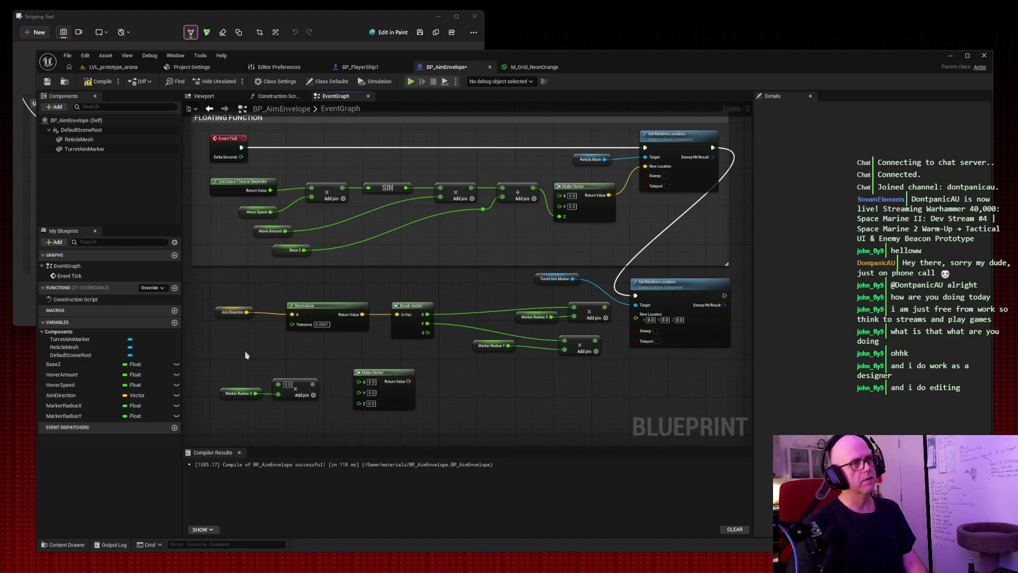
# Step: Delete the copied Multiply and wire Marker Radius X and Y getters into Make Vector's X and Y
pyautogui.click(289, 385)
pyautogui.press('Delete')
pyautogui.moveTo(260, 393); pyautogui.dragTo(359, 382)
pyautogui.moveTo(77, 413)
pyautogui.mouseDown()
pyautogui.moveTo(221, 411)
pyautogui.moveTo(359, 391)
pyautogui.mouseUp()
pyautogui.click(246, 423)
# Step: Set Make Vector's Z to 10.0 and disconnect Normalize from Break Vector
pyautogui.click(371, 401)
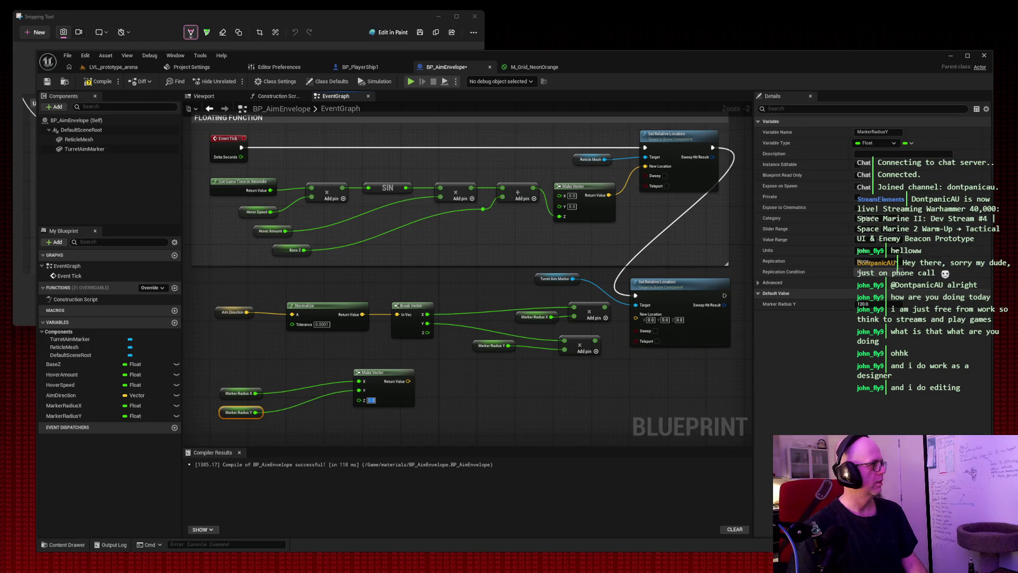
pyautogui.write('10')
pyautogui.press('Return')
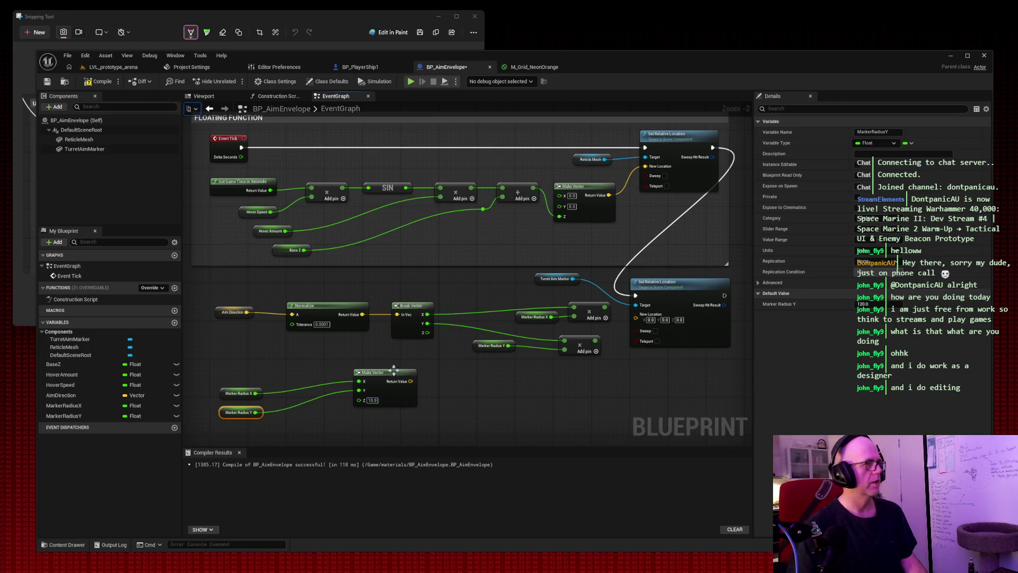
pyautogui.doubleClick(378, 315)
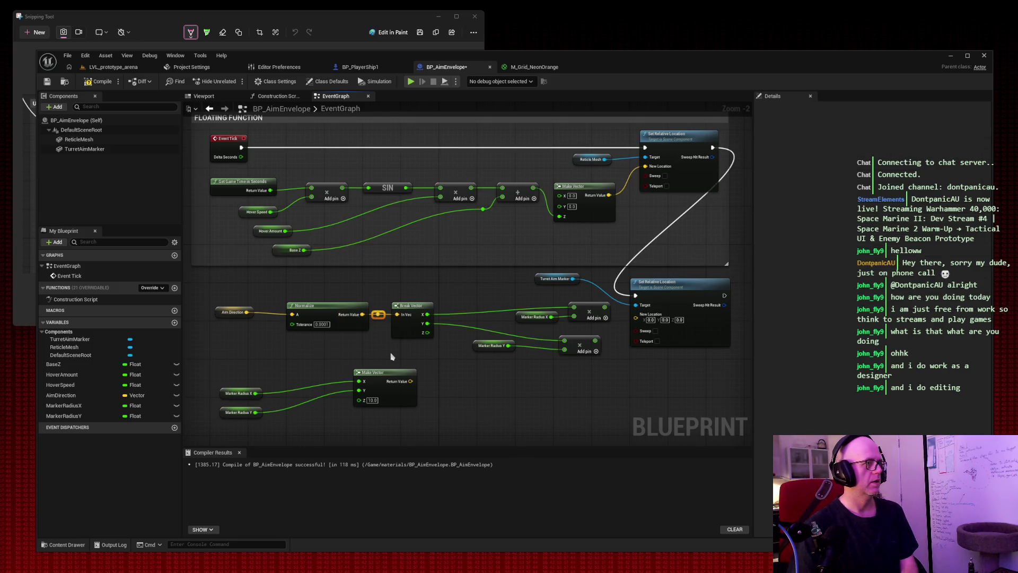
pyautogui.press('Delete')
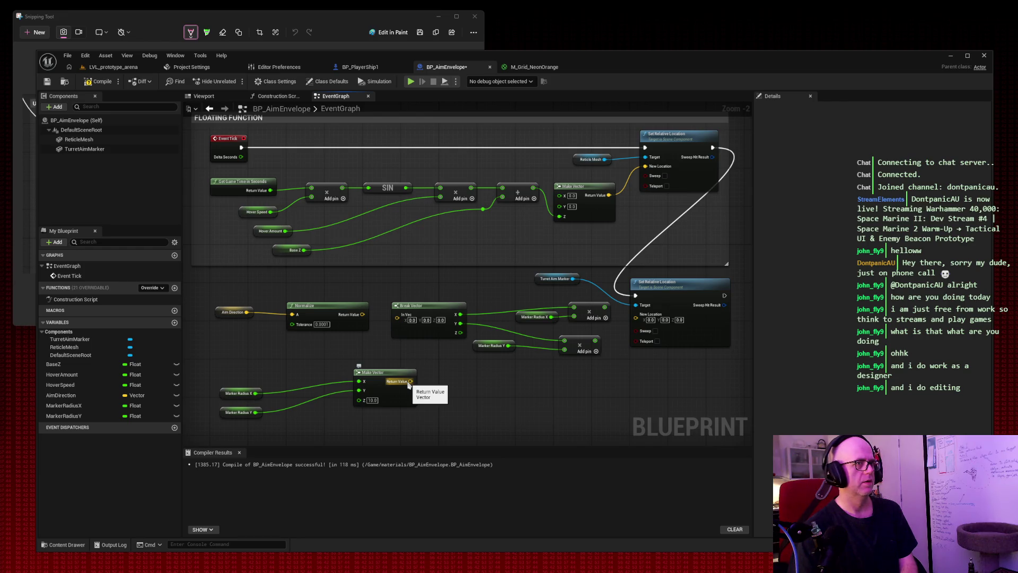
# Step: Feed Make Vector into Set Relative Location's New Location and reconnect Normalize to Break Vector
pyautogui.moveTo(411, 382)
pyautogui.mouseDown()
pyautogui.moveTo(596, 400)
pyautogui.moveTo(636, 314)
pyautogui.mouseUp()
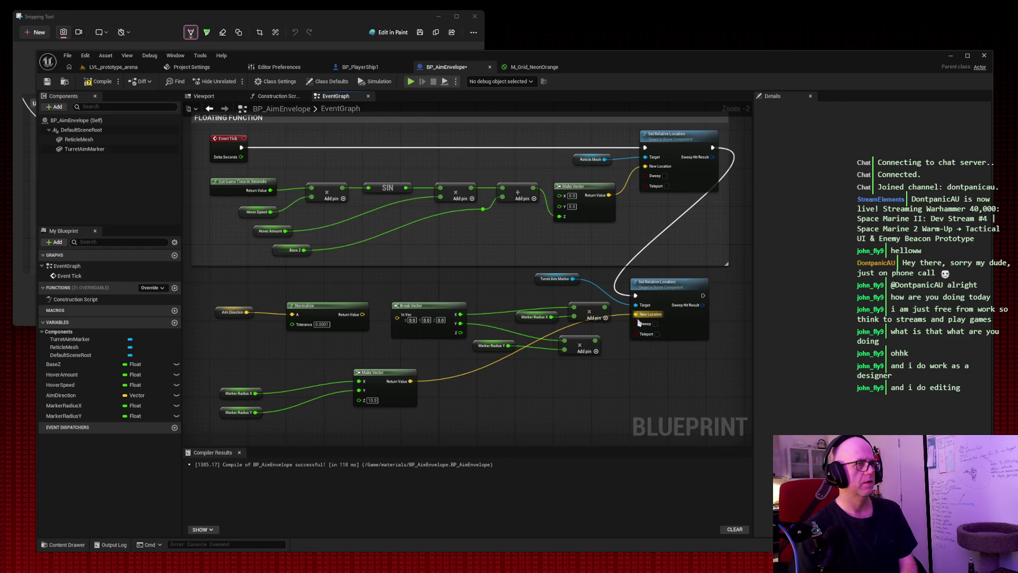
pyautogui.moveTo(392, 373)
pyautogui.mouseDown()
pyautogui.moveTo(605, 381)
pyautogui.moveTo(598, 389)
pyautogui.mouseUp()
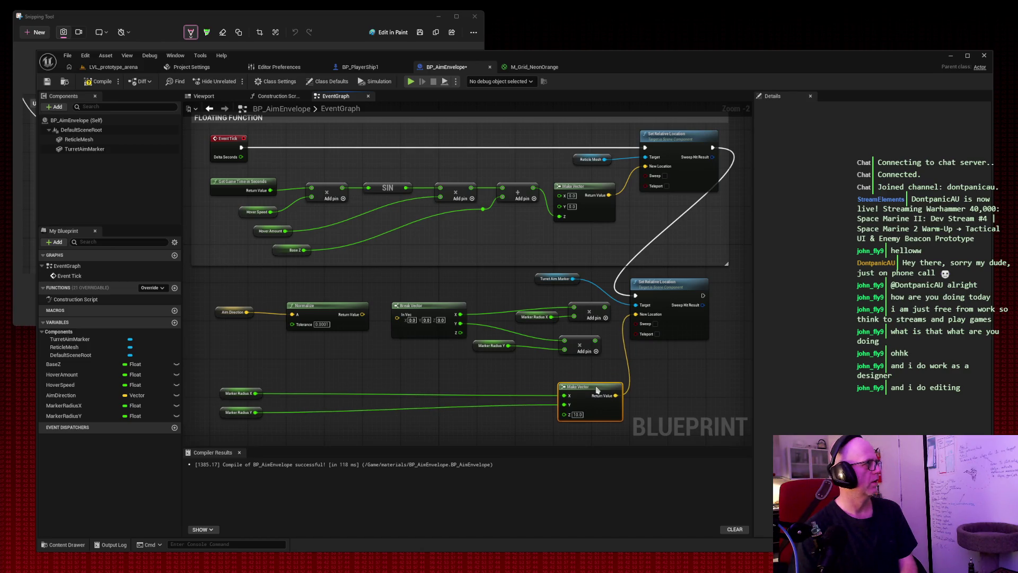
pyautogui.moveTo(363, 315); pyautogui.dragTo(397, 314)
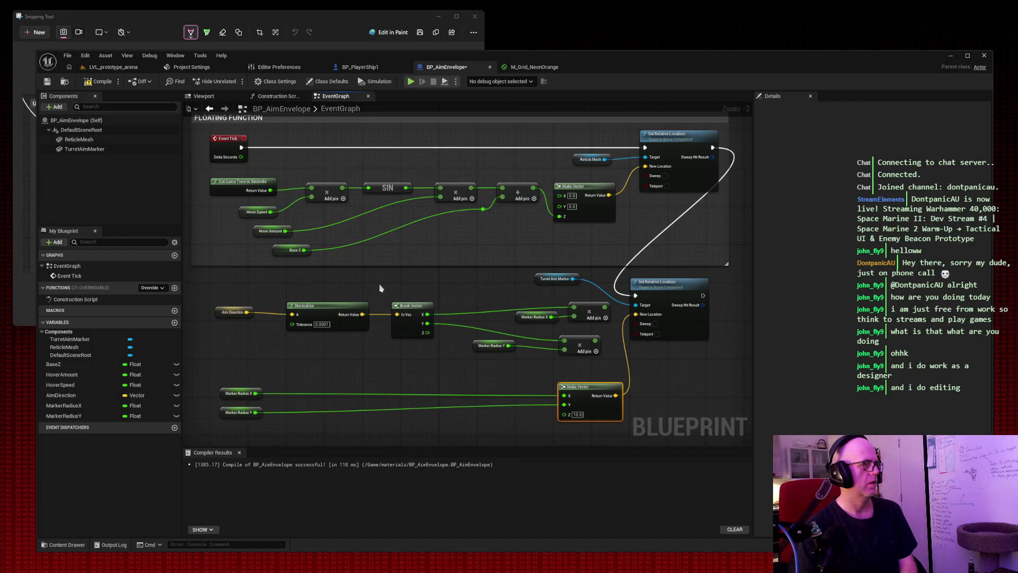
pyautogui.moveTo(500, 296); pyautogui.dragTo(610, 354)
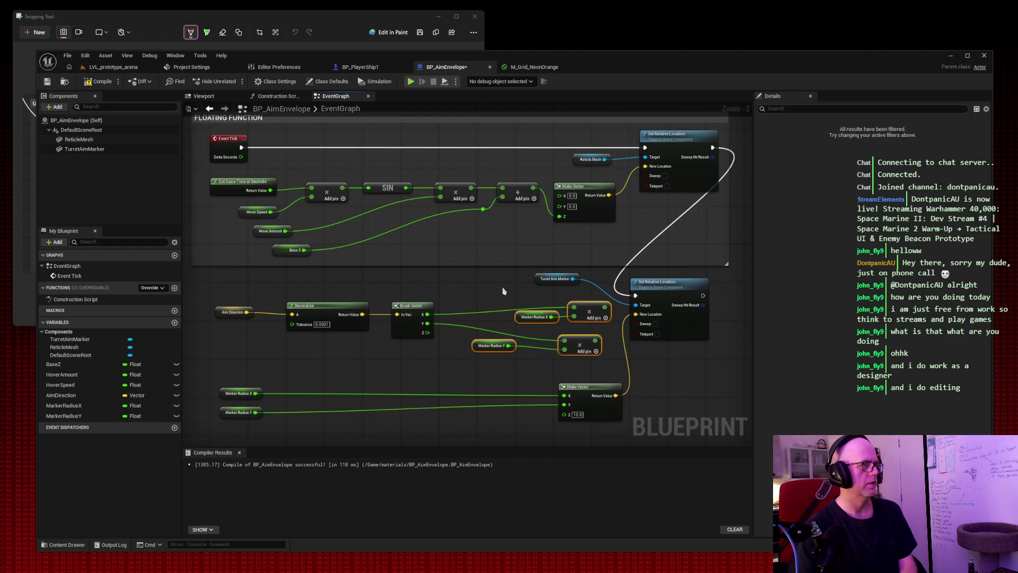
pyautogui.moveTo(582, 342); pyautogui.dragTo(529, 356)
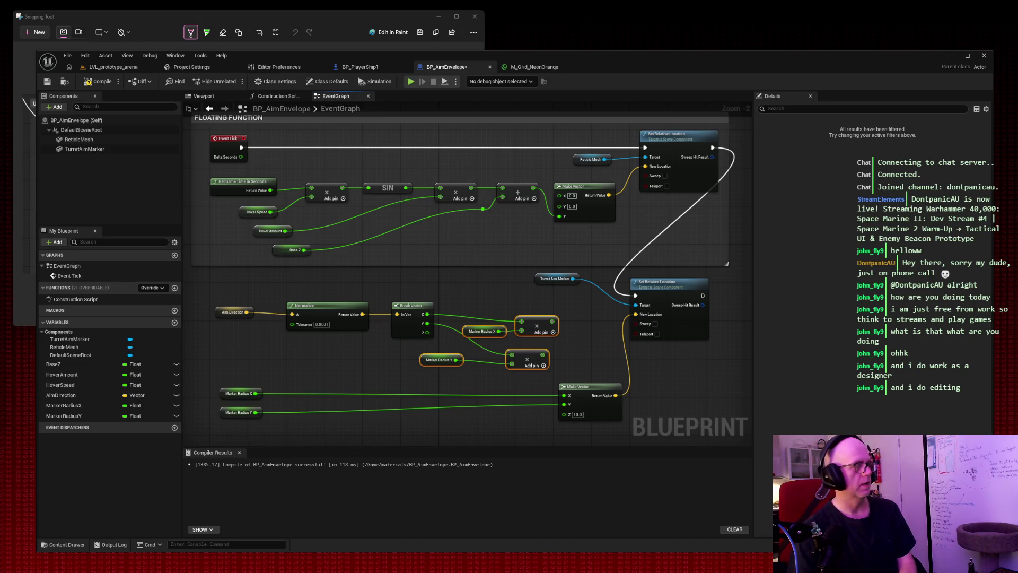
# Step: Snip the whole editor and save BP_AimEnvelope
pyautogui.press('super+shift+s')
pyautogui.moveTo(24, 39); pyautogui.dragTo(1007, 559)
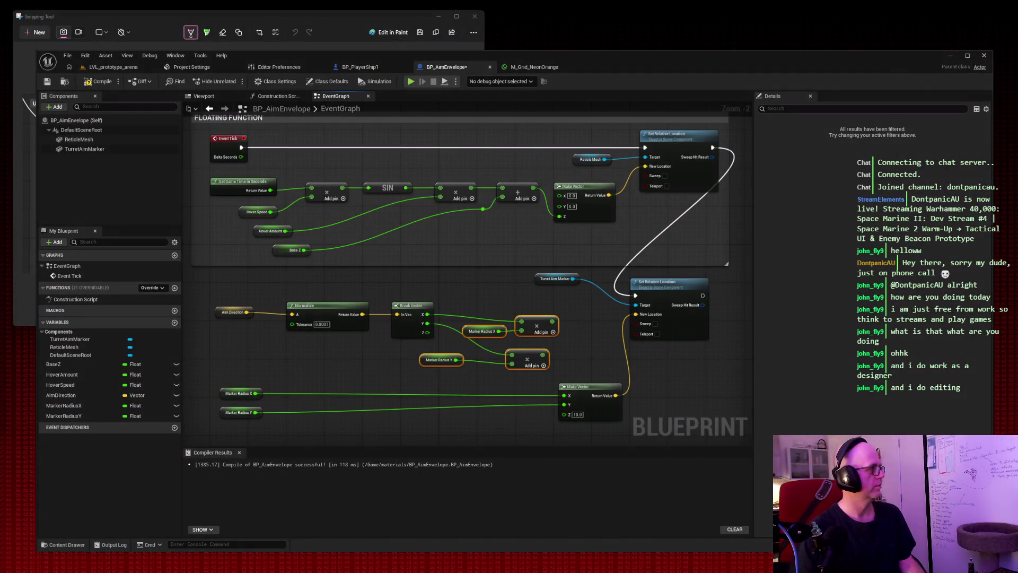
pyautogui.click(47, 82)
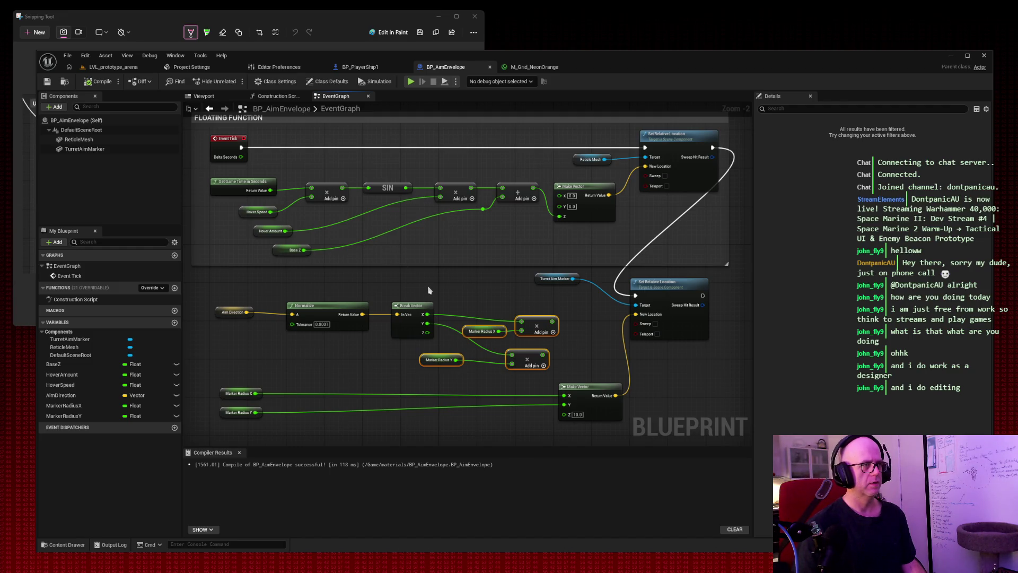
# Step: Delete the Marker Radius getters and wire both Multiply results into Make Vector X and Y, Z 10.0
pyautogui.moveTo(299, 388); pyautogui.dragTo(215, 420)
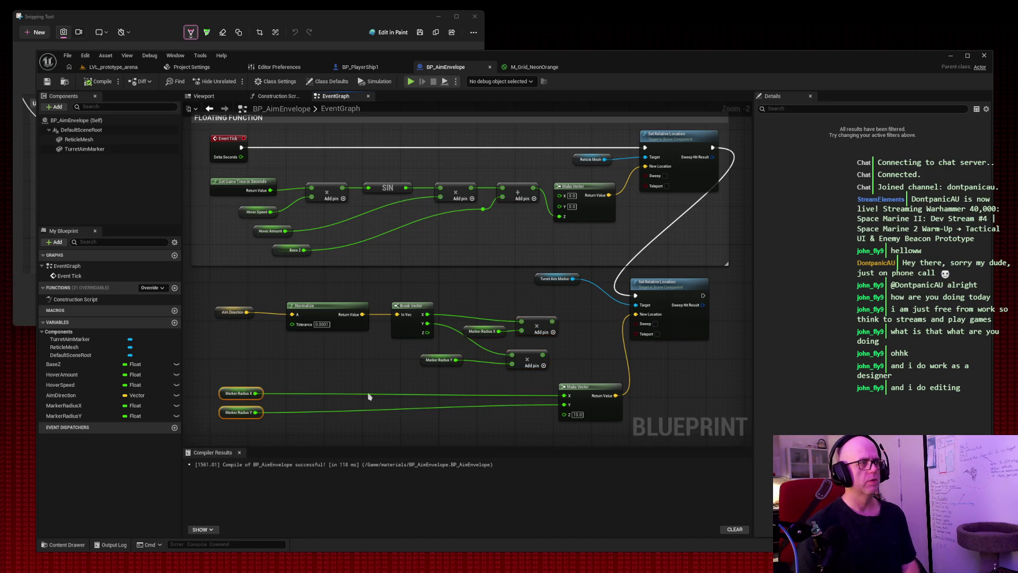
pyautogui.press('Delete')
pyautogui.moveTo(553, 322); pyautogui.dragTo(564, 396)
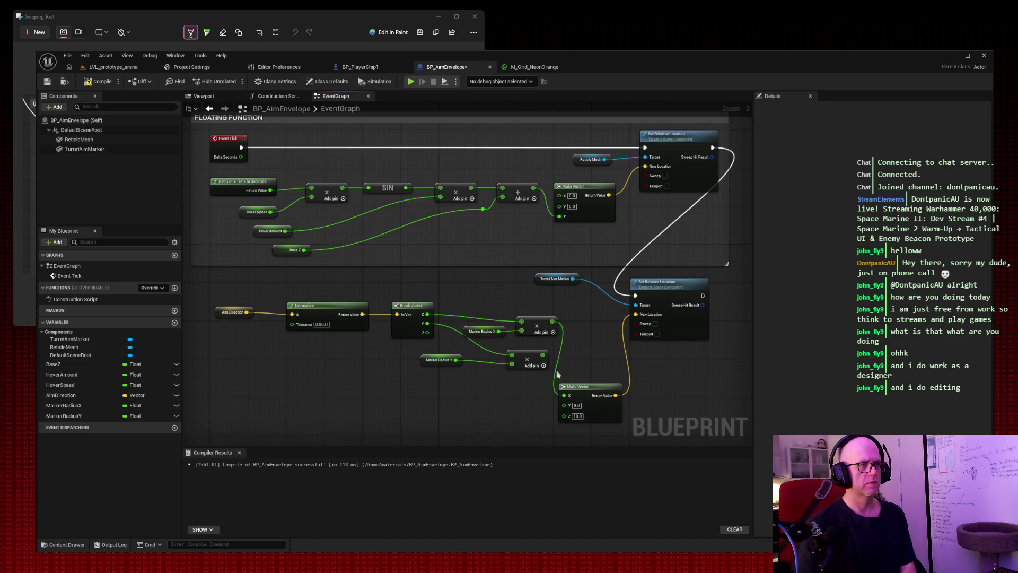
pyautogui.moveTo(542, 355)
pyautogui.mouseDown()
pyautogui.moveTo(567, 407)
pyautogui.moveTo(589, 321)
pyautogui.mouseUp()
pyautogui.click(577, 414)
pyautogui.press('Return')
# Step: Move Set Relative Location right of Make Vector and snip the editor
pyautogui.moveTo(654, 288); pyautogui.dragTo(677, 283)
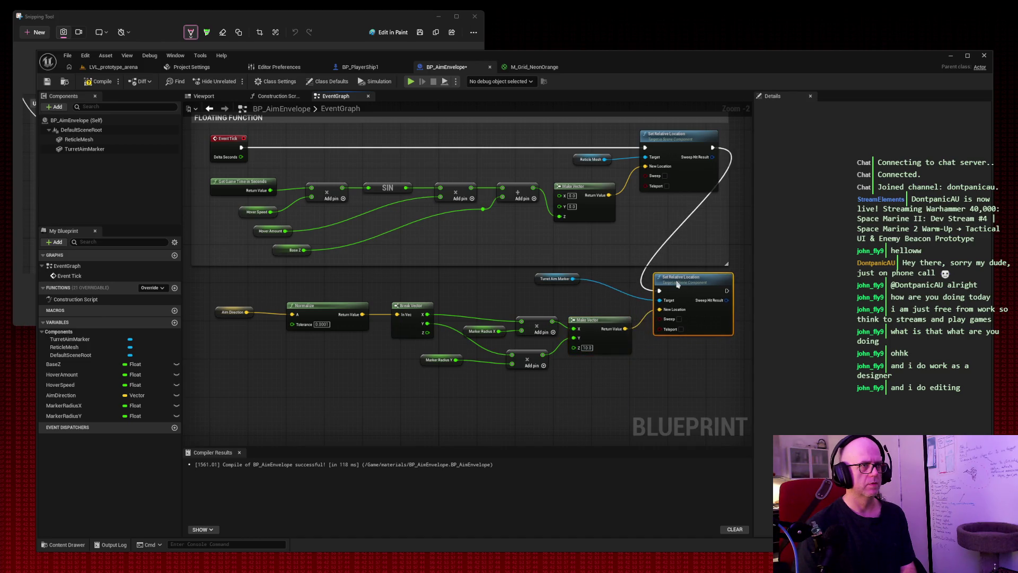
pyautogui.press('super+shift+s')
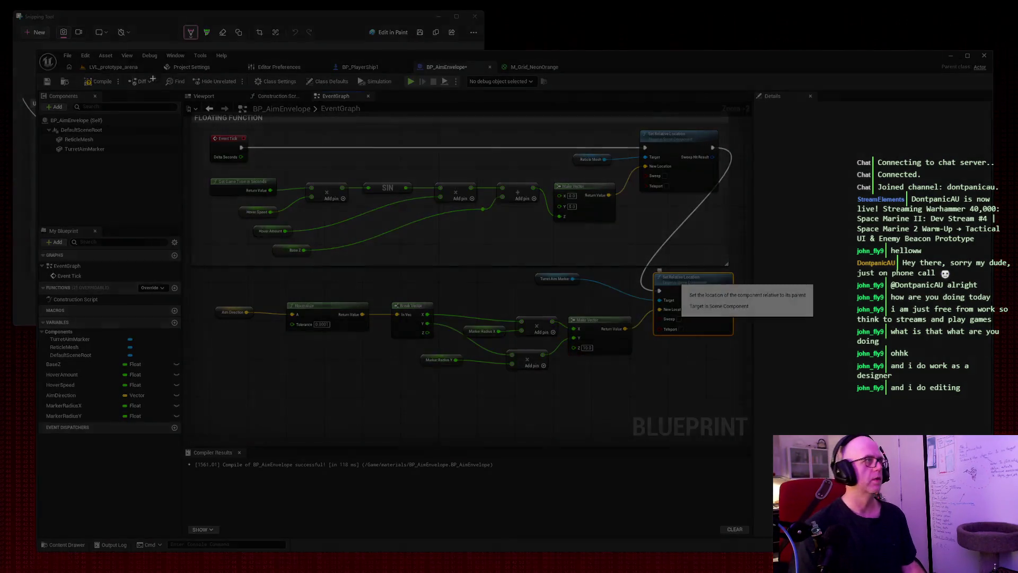
pyautogui.moveTo(18, 35)
pyautogui.mouseDown()
pyautogui.moveTo(869, 539)
pyautogui.moveTo(999, 559)
pyautogui.mouseUp()
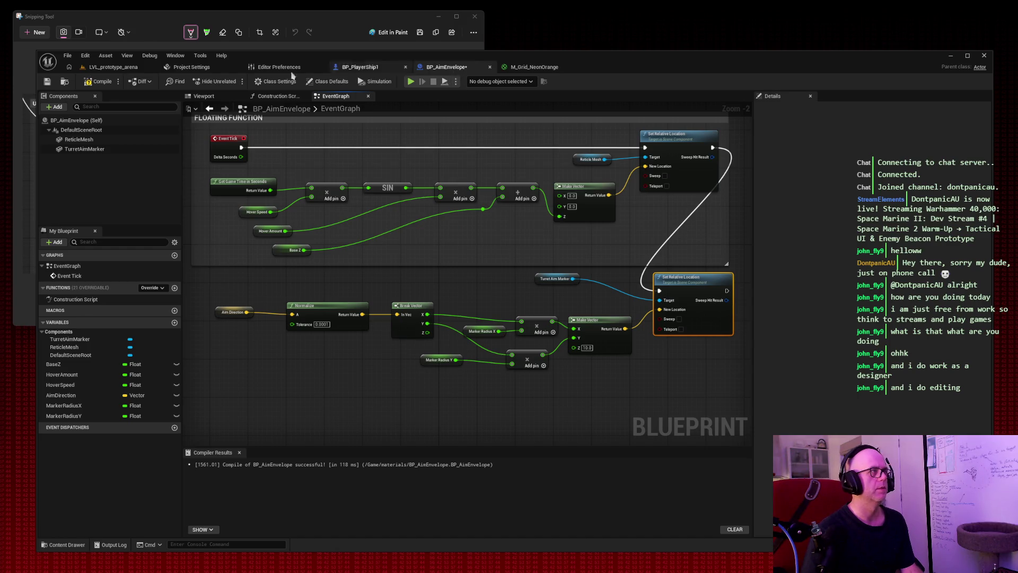
# Step: Compile and save BP_AimEnvelope, then switch to BP_PlayerShip1
pyautogui.click(99, 81)
pyautogui.click(48, 81)
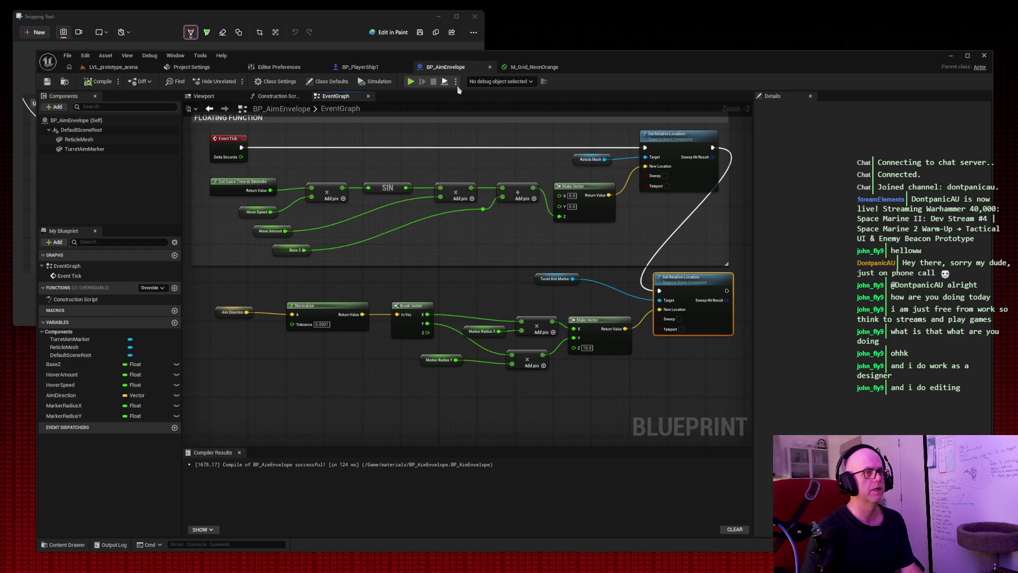
pyautogui.click(351, 68)
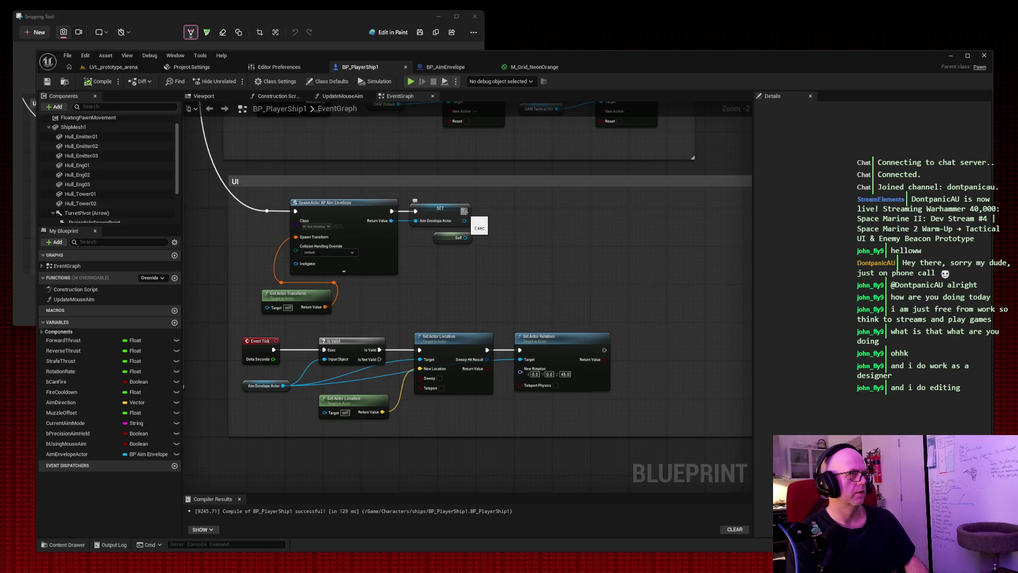
# Step: Chain a Set Aim Direction node after the SET Aim Envelope Actor node
pyautogui.moveTo(465, 211); pyautogui.dragTo(513, 215)
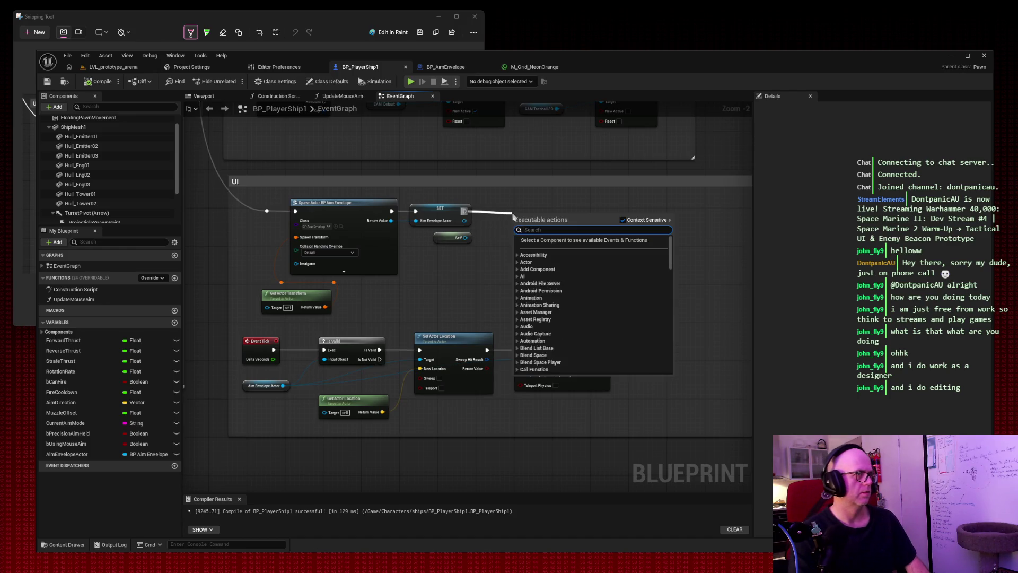
pyautogui.write('set aim')
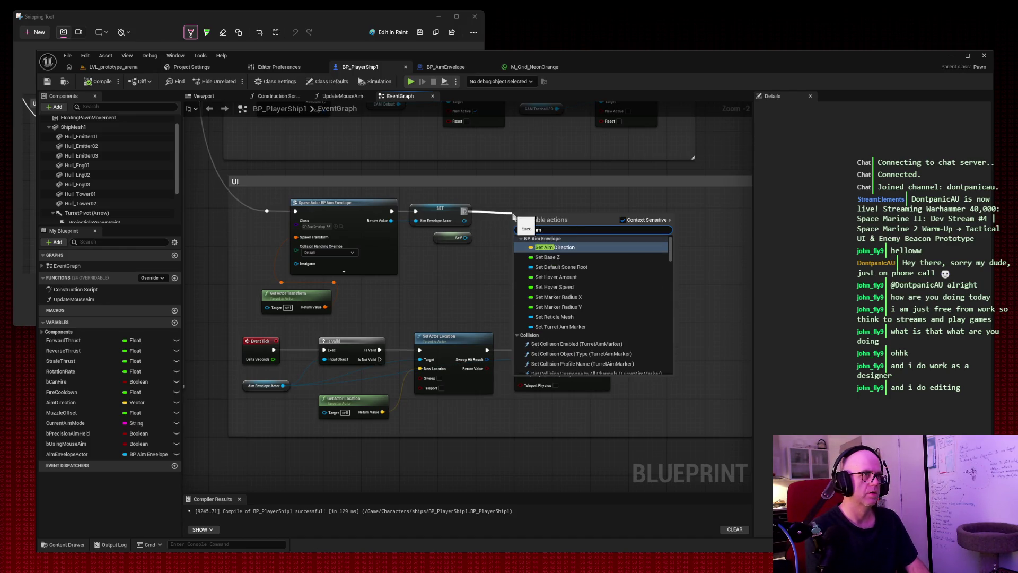
pyautogui.press('Return')
pyautogui.moveTo(563, 221); pyautogui.dragTo(564, 211)
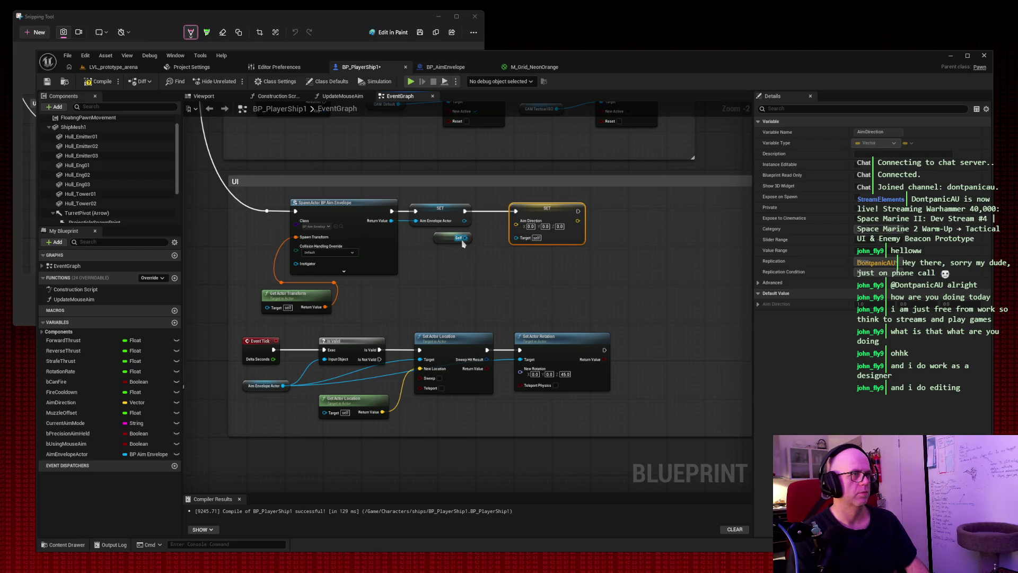
pyautogui.moveTo(465, 238); pyautogui.dragTo(518, 230)
# Step: Abandon the pending connection and a 'playership' node search, then snip a screen region
pyautogui.click(478, 266)
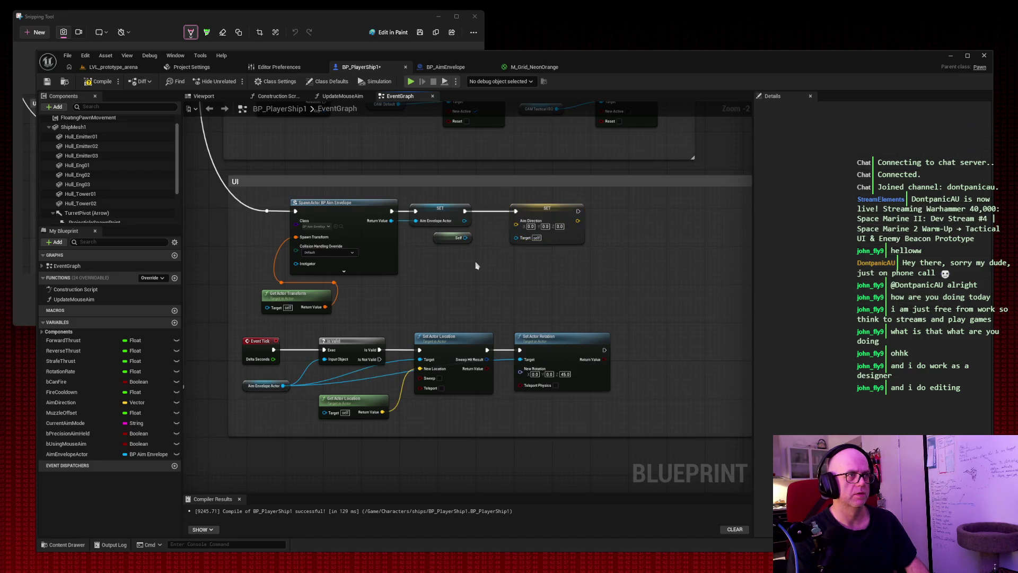
pyautogui.rightClick(437, 270)
pyautogui.write('playership')
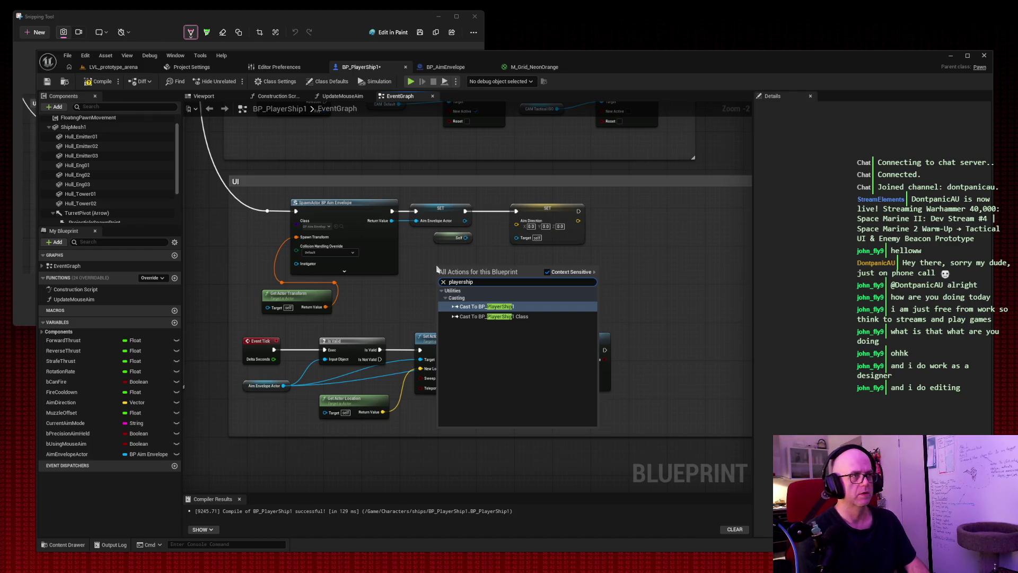
pyautogui.click(488, 250)
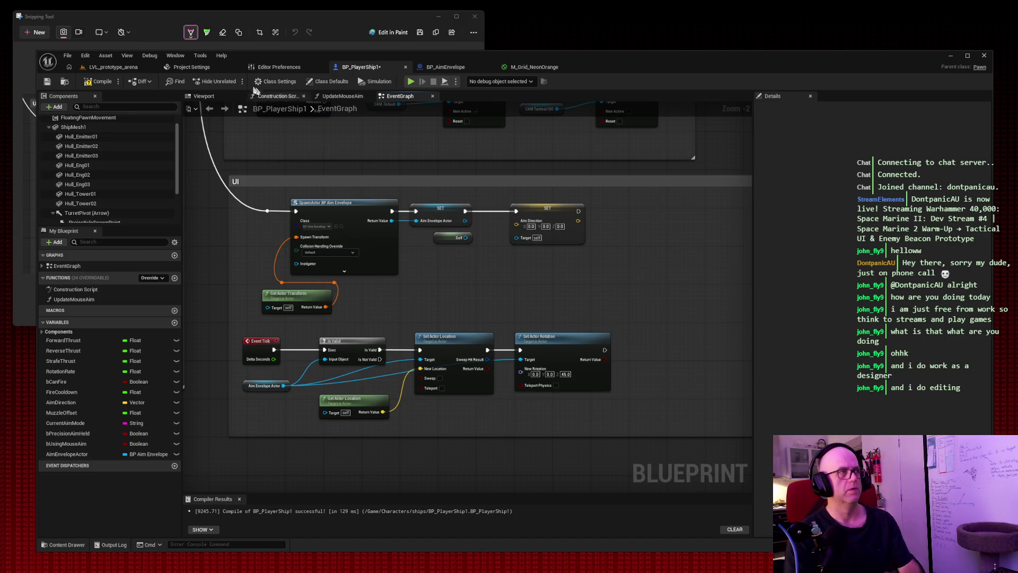
pyautogui.click(37, 32)
pyautogui.moveTo(896, 496); pyautogui.dragTo(1002, 557)
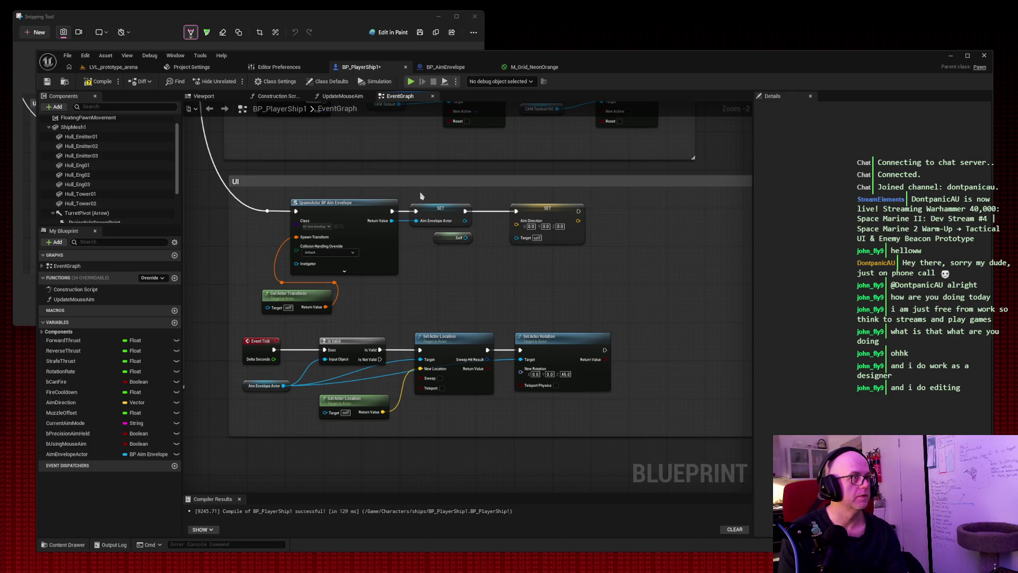
# Step: Delete the Set Aim Direction node from the spawn sequence
pyautogui.moveTo(479, 271); pyautogui.dragTo(434, 209)
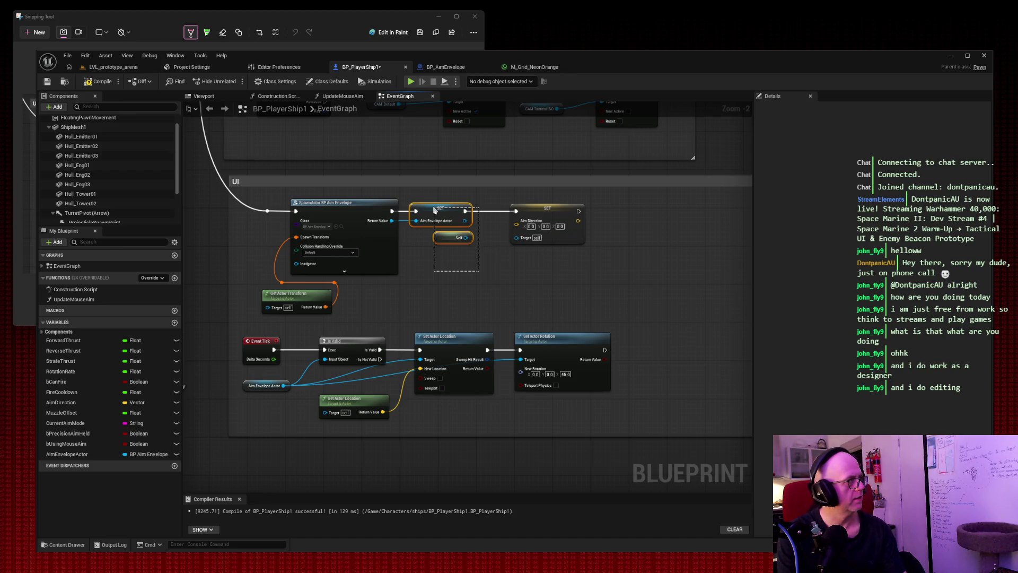
pyautogui.moveTo(434, 211); pyautogui.dragTo(434, 209)
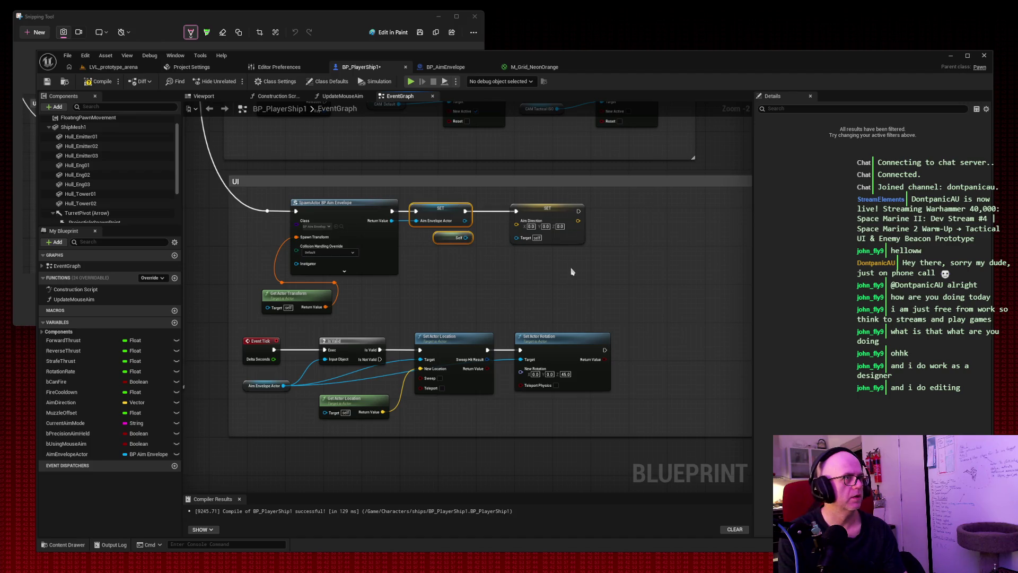
pyautogui.click(542, 216)
pyautogui.press('Delete')
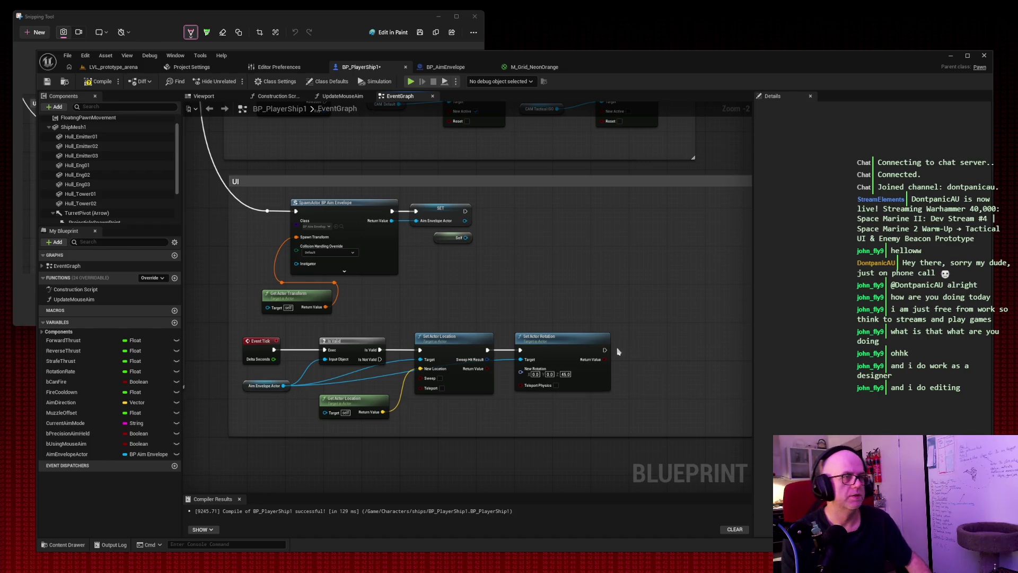
# Step: Add a Set Aim Direction node after Set Actor Rotation on the tick chain
pyautogui.moveTo(605, 350)
pyautogui.mouseDown()
pyautogui.moveTo(647, 334)
pyautogui.moveTo(634, 330)
pyautogui.mouseUp()
pyautogui.write('set')
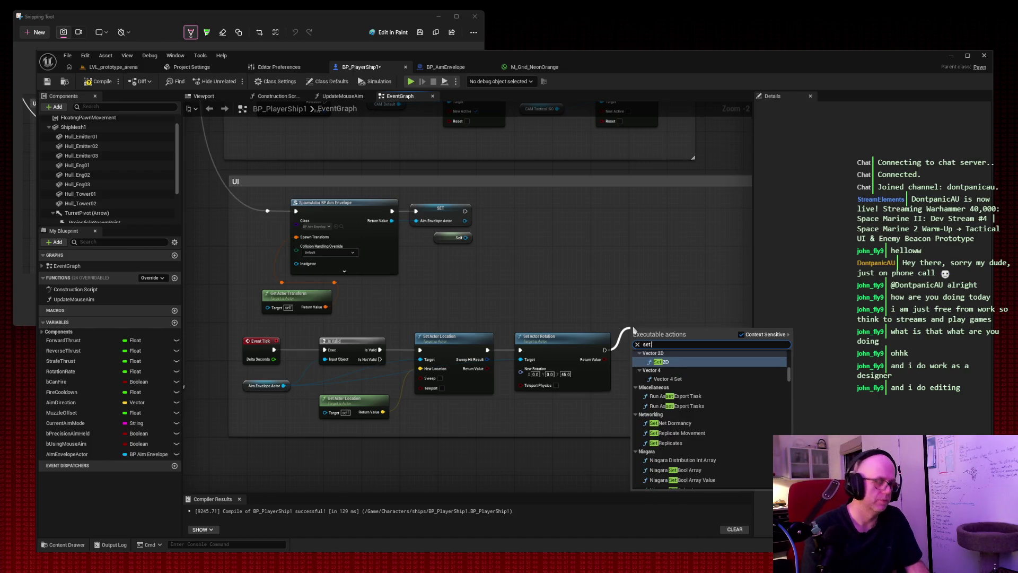
pyautogui.write(' aimdi')
pyautogui.press('Return')
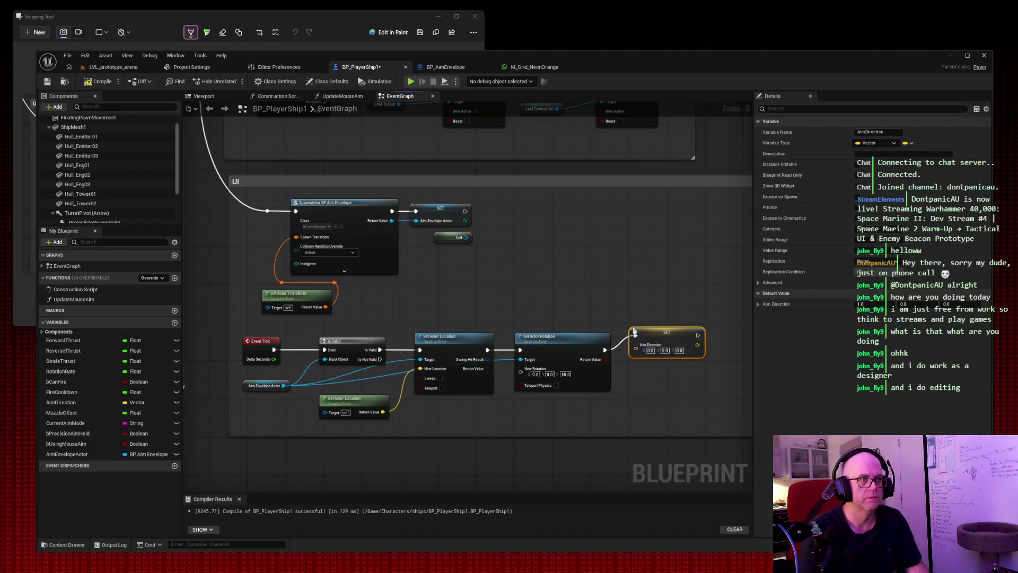
pyautogui.moveTo(634, 331); pyautogui.dragTo(644, 345)
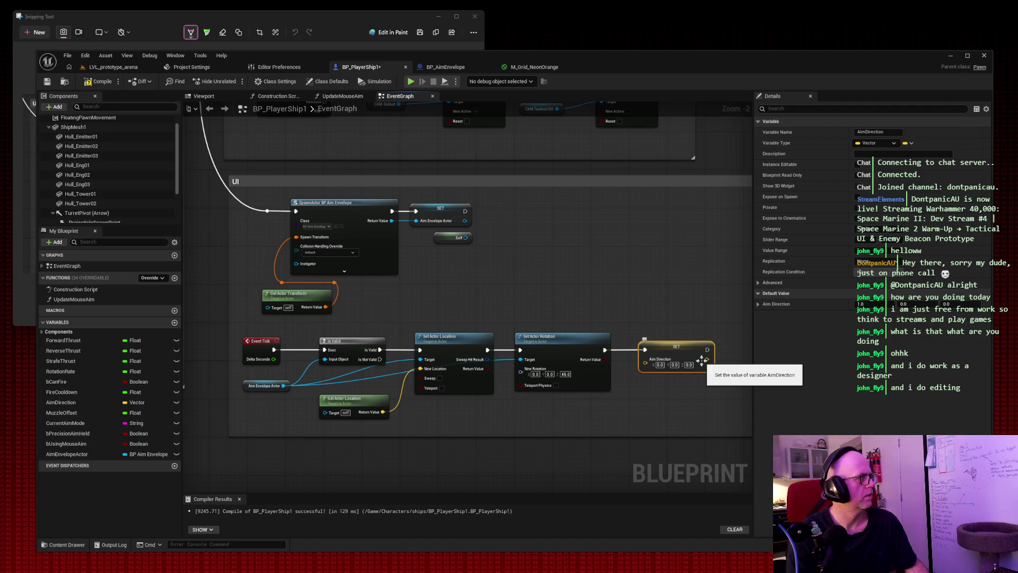
# Step: Add an Aim Envelope Actor getter node near the SET node, leaving it unwired
pyautogui.rightClick(631, 285)
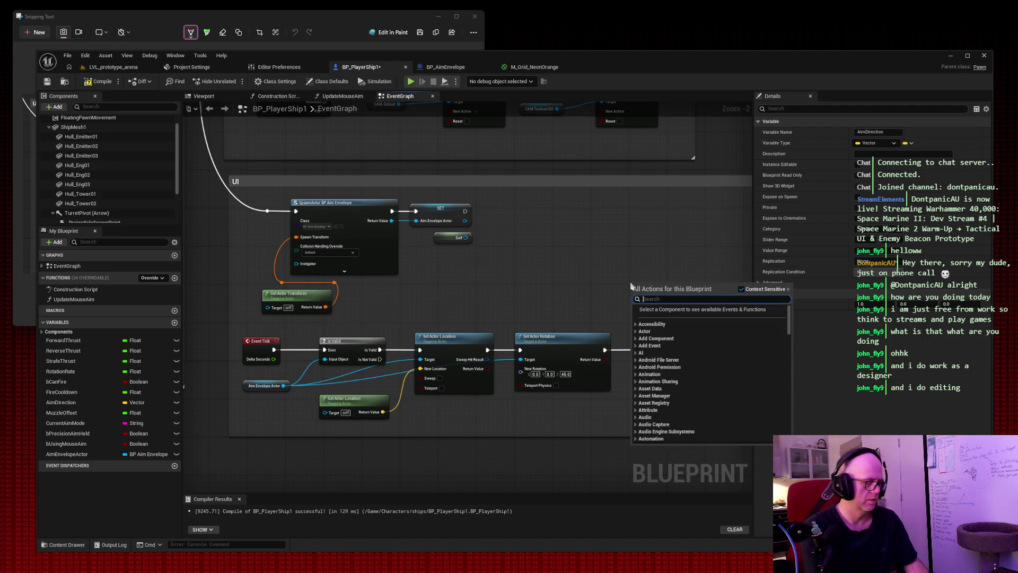
pyautogui.write('aimen')
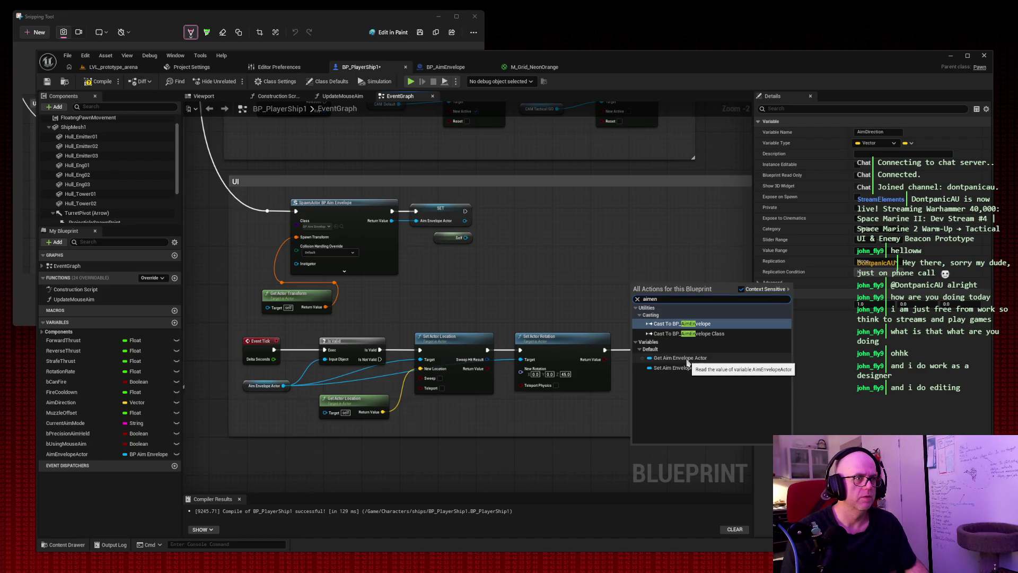
pyautogui.click(684, 357)
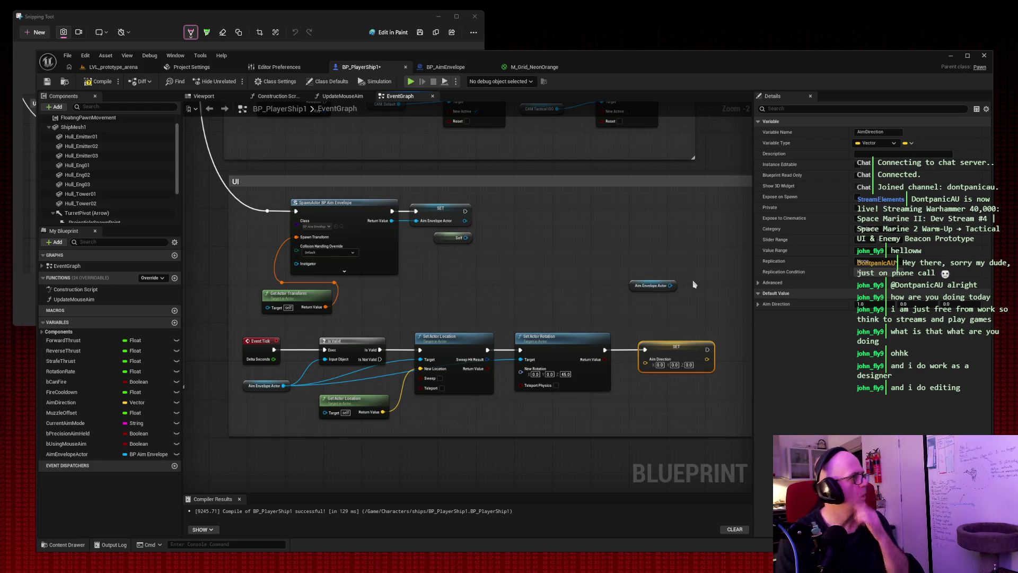
pyautogui.moveTo(670, 285); pyautogui.dragTo(646, 362)
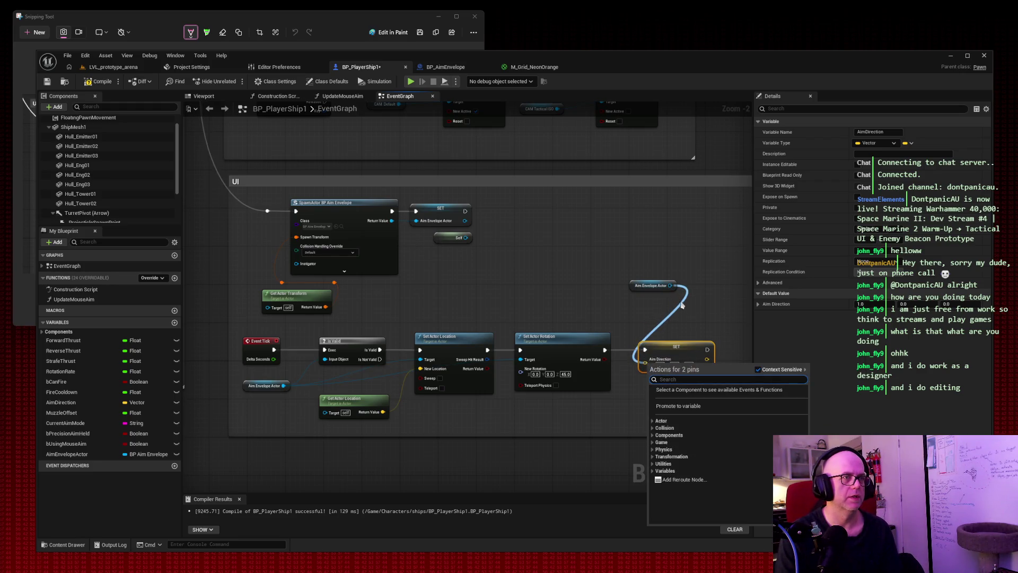
pyautogui.click(710, 289)
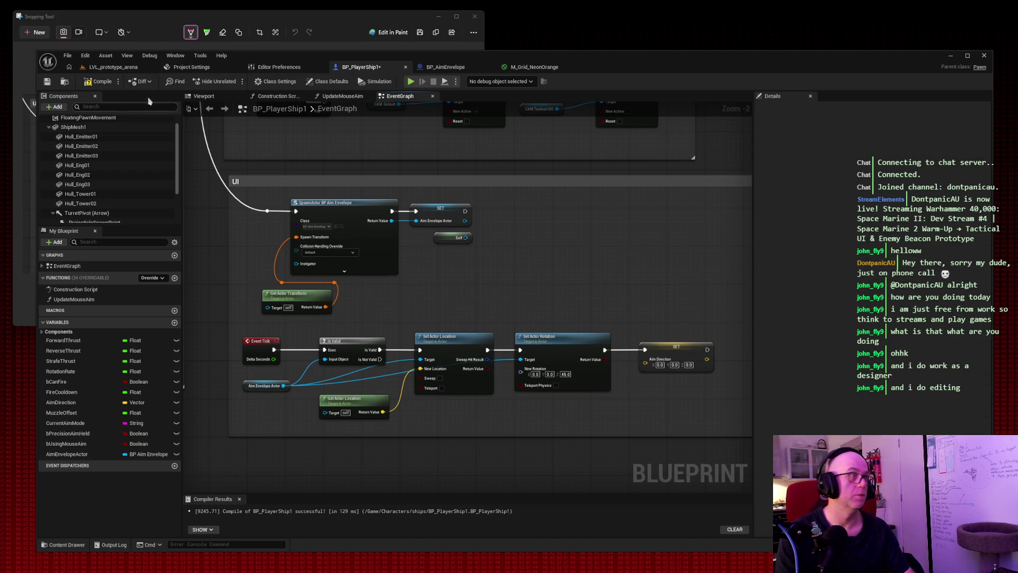
# Step: Capture a screenshot of the editor and compile BP_PlayerShip1
pyautogui.click(35, 31)
pyautogui.moveTo(17, 37)
pyautogui.mouseDown()
pyautogui.moveTo(886, 544)
pyautogui.moveTo(1005, 564)
pyautogui.moveTo(992, 567)
pyautogui.mouseUp()
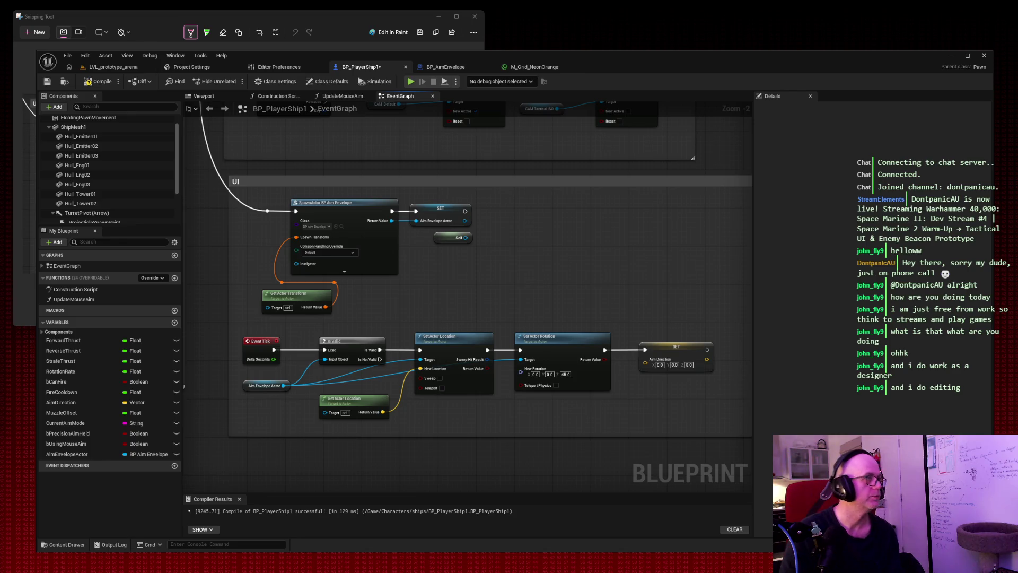
pyautogui.click(99, 83)
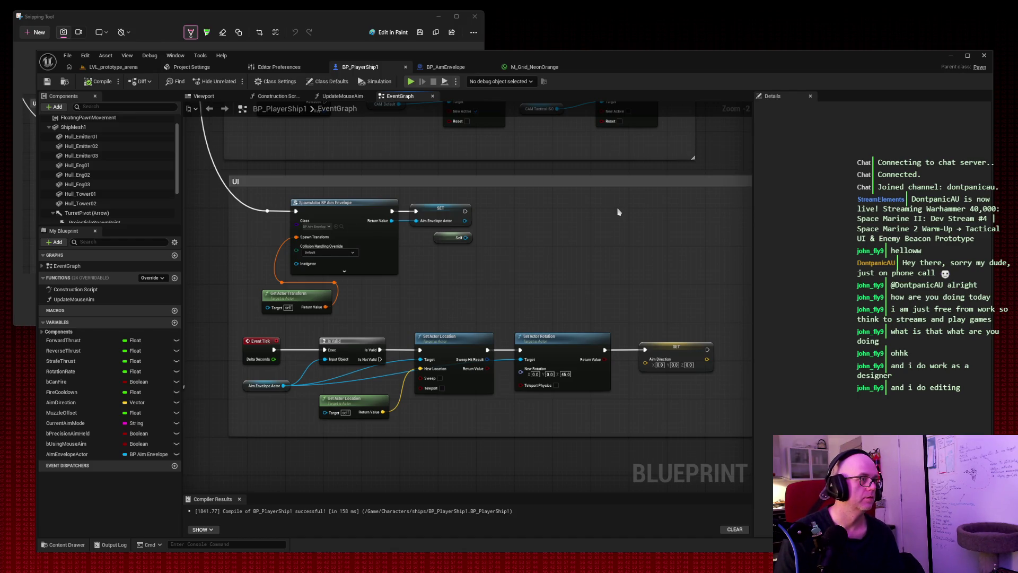
# Step: Add reroute points on the Aim Envelope Actor and Set Actor Location target wires, moved below the nodes
pyautogui.doubleClick(322, 380)
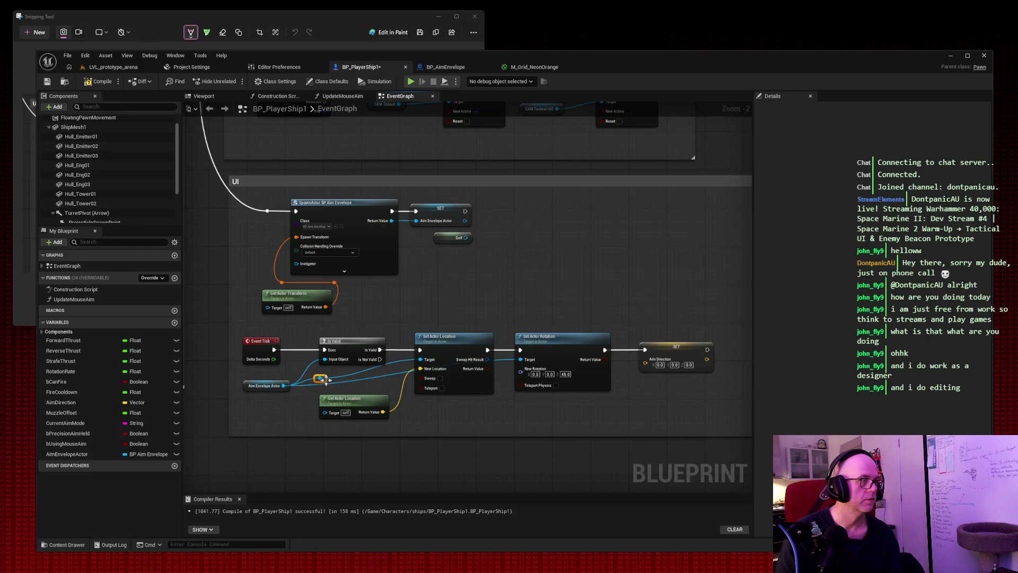
pyautogui.moveTo(326, 380); pyautogui.dragTo(317, 427)
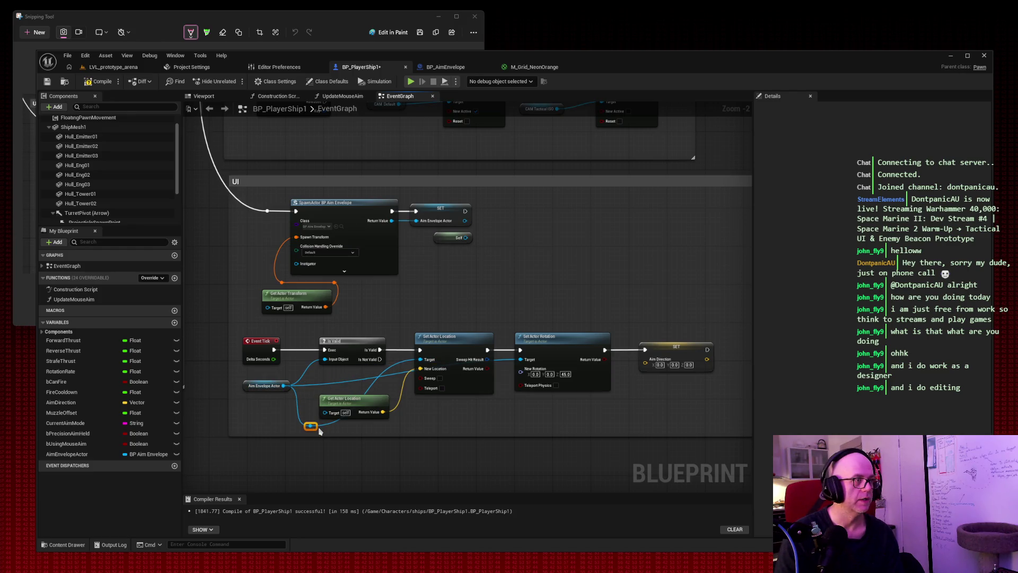
pyautogui.doubleClick(389, 373)
pyautogui.moveTo(389, 373)
pyautogui.mouseDown()
pyautogui.moveTo(397, 430)
pyautogui.moveTo(382, 432)
pyautogui.mouseUp()
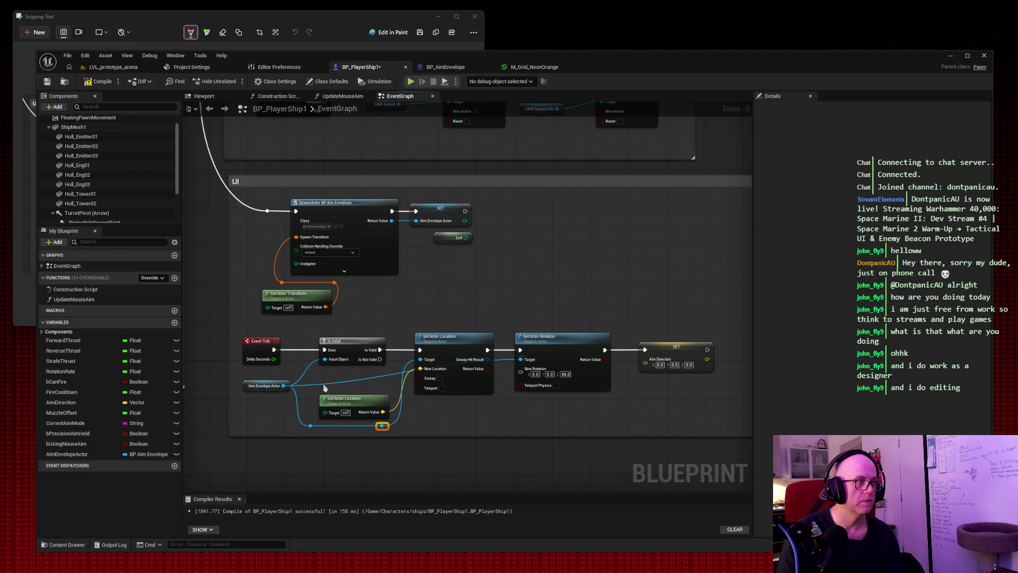
# Step: Route the Aim Envelope Actor and rotation target wires through reroutes, then select the old SET node
pyautogui.moveTo(309, 386); pyautogui.dragTo(314, 433)
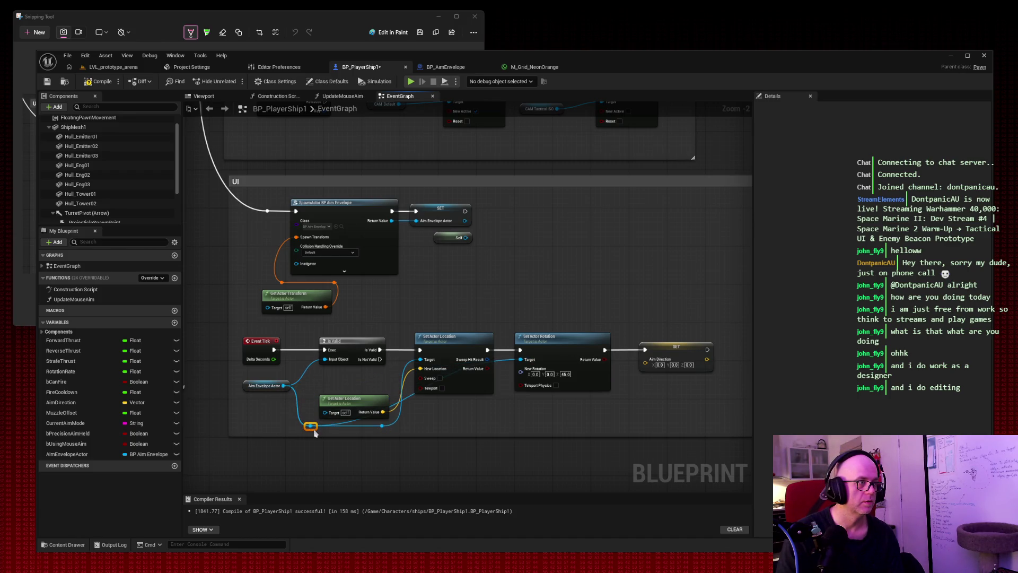
pyautogui.doubleClick(409, 396)
pyautogui.moveTo(409, 397)
pyautogui.mouseDown()
pyautogui.moveTo(493, 431)
pyautogui.moveTo(483, 426)
pyautogui.mouseUp()
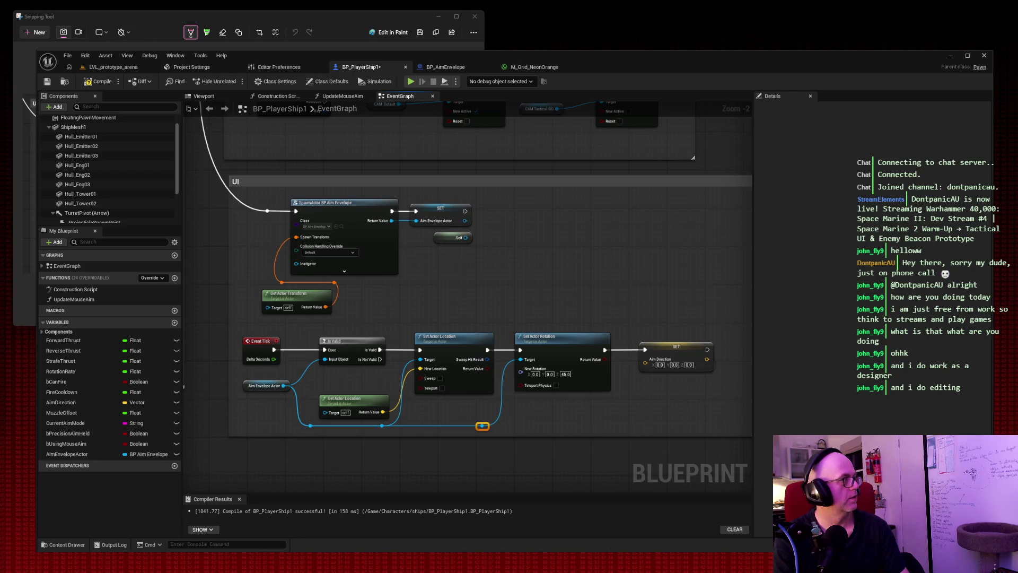
pyautogui.moveTo(639, 288); pyautogui.dragTo(716, 376)
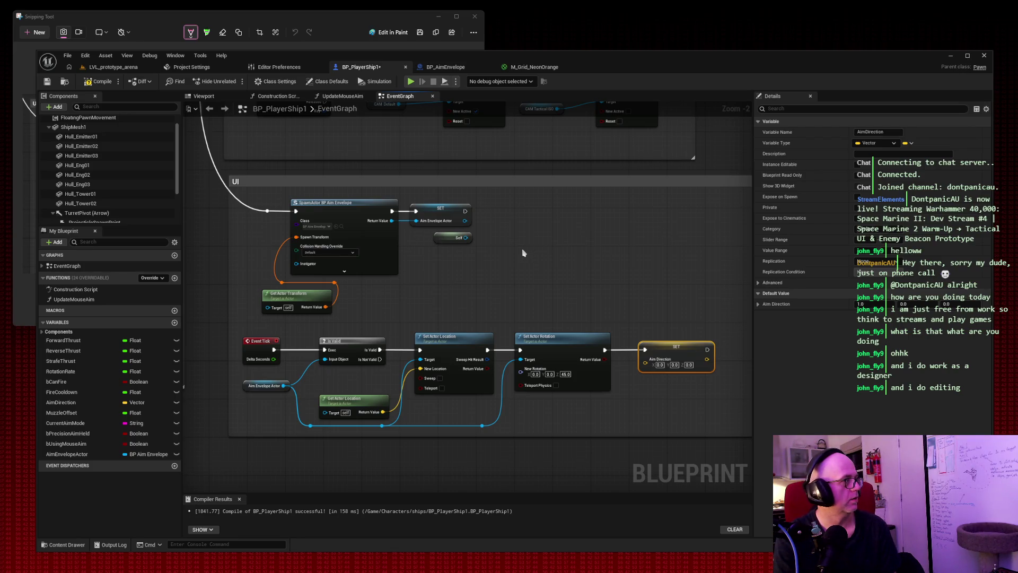
# Step: Delete the old SET node and add a Set Aim Direction node from Aim Envelope Actor beside Set Actor Rotation
pyautogui.moveTo(641, 293); pyautogui.dragTo(709, 398)
pyautogui.press('Delete')
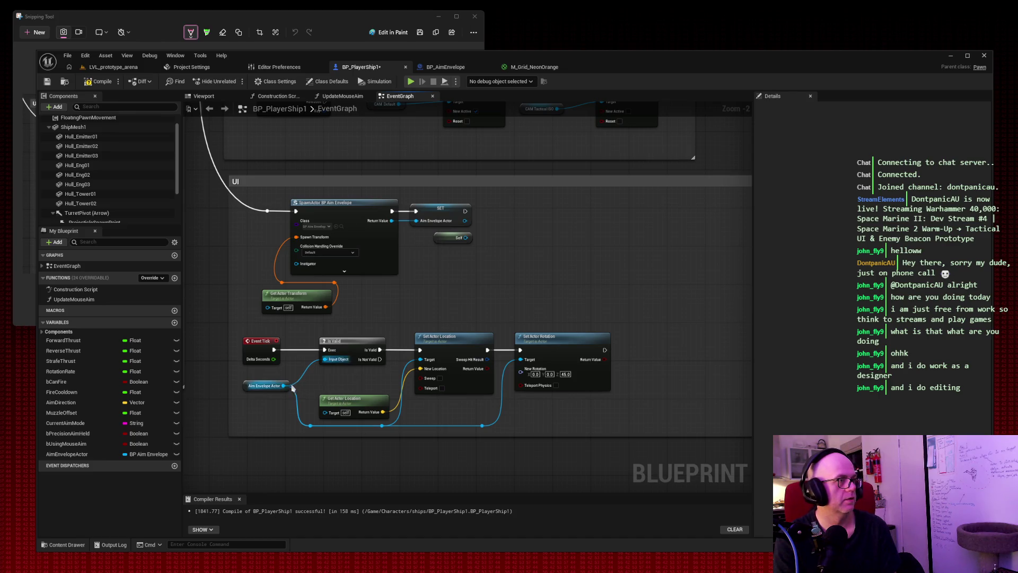
pyautogui.moveTo(285, 386); pyautogui.dragTo(583, 279)
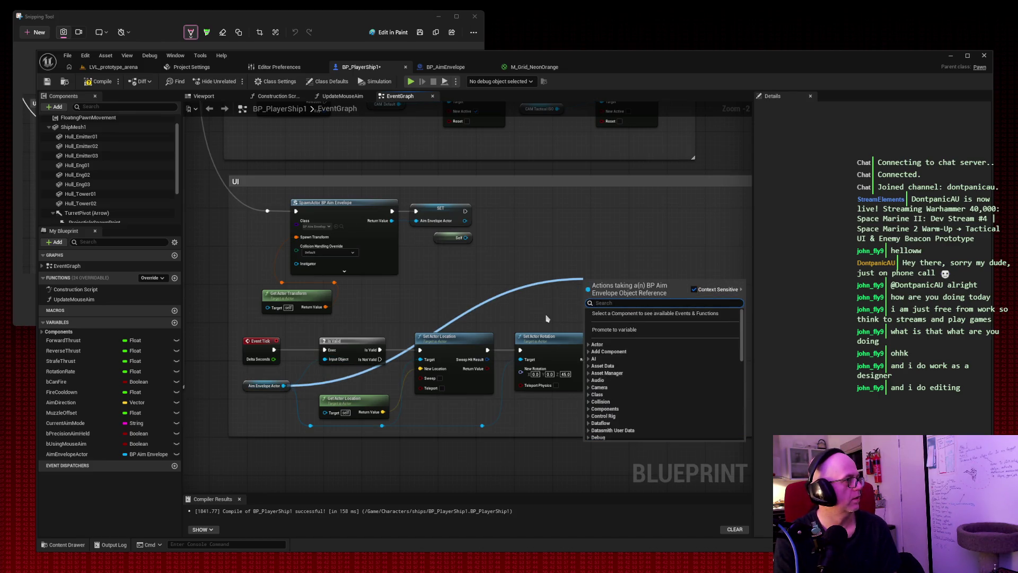
pyautogui.write('set aimdire')
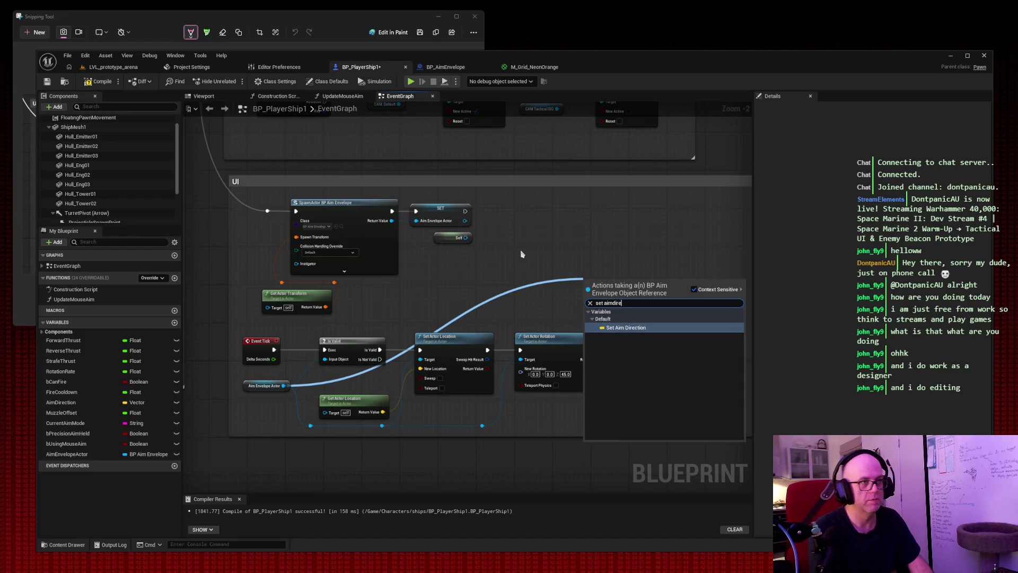
pyautogui.press('Return')
pyautogui.moveTo(605, 278); pyautogui.dragTo(657, 336)
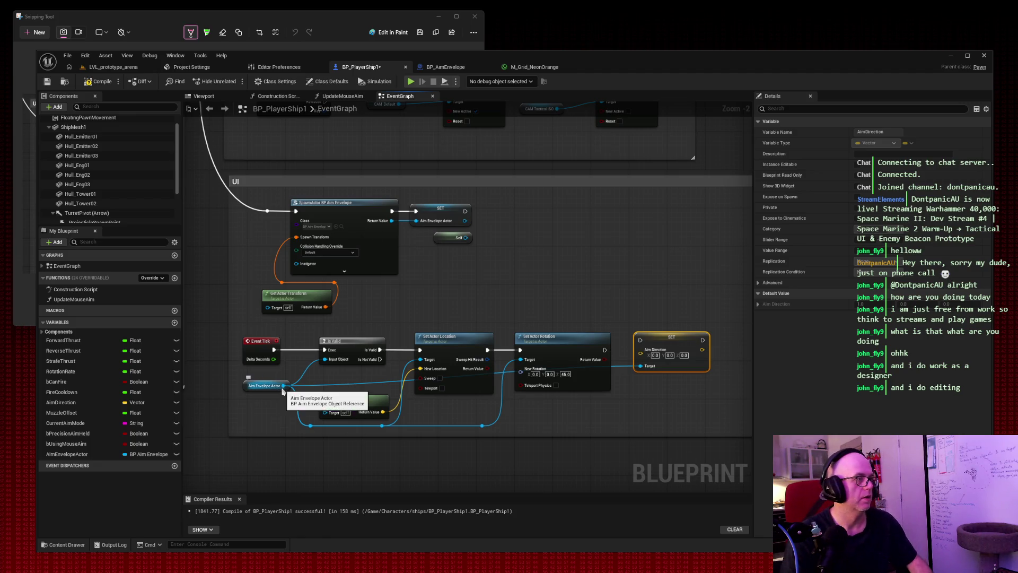
# Step: Add a Set Aim Direction node wired to the Aim Envelope Actor via a 'set aim dire' search
pyautogui.moveTo(285, 386); pyautogui.dragTo(557, 291)
pyautogui.write('set aim di')
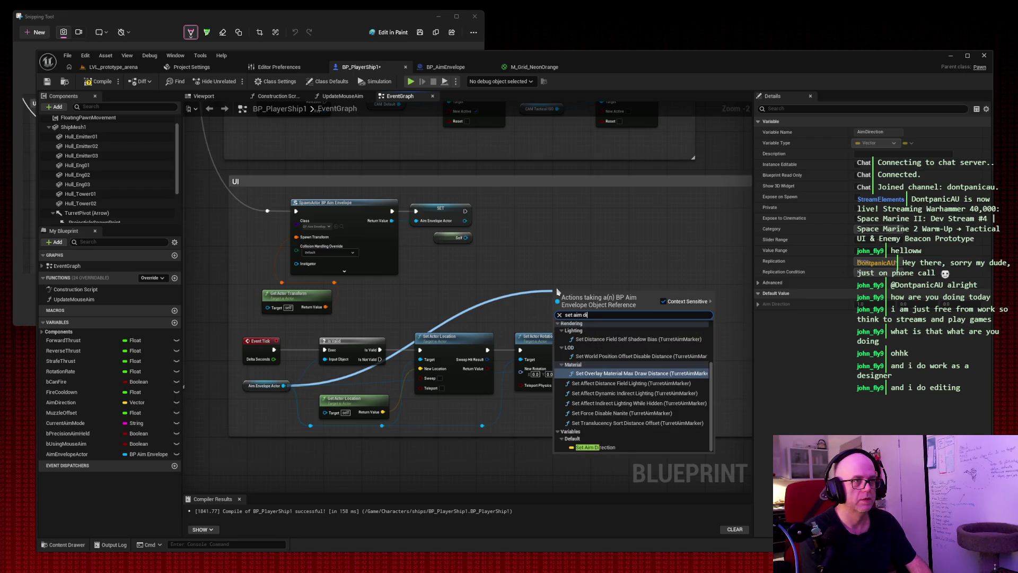
pyautogui.write('re')
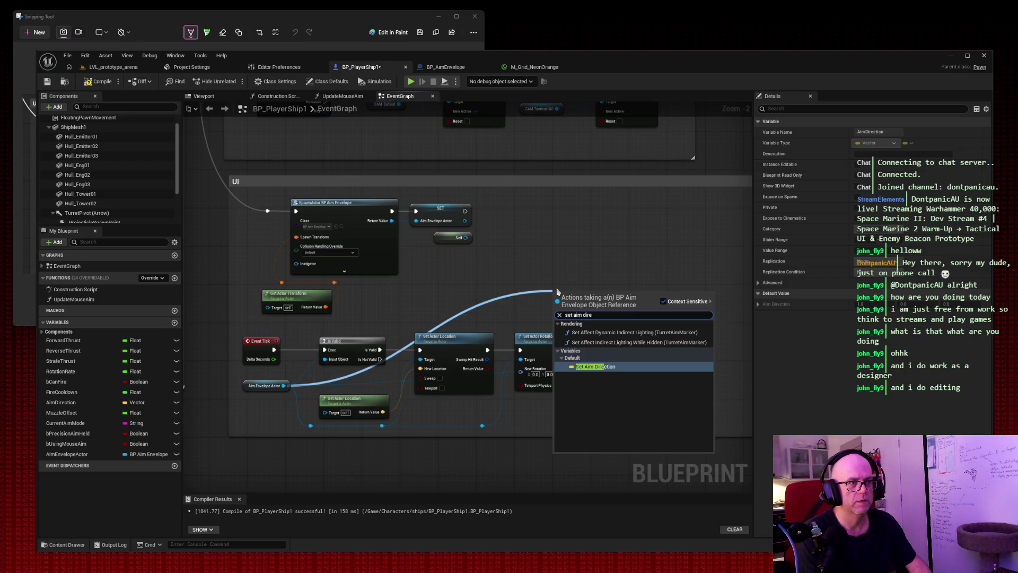
pyautogui.press('Return')
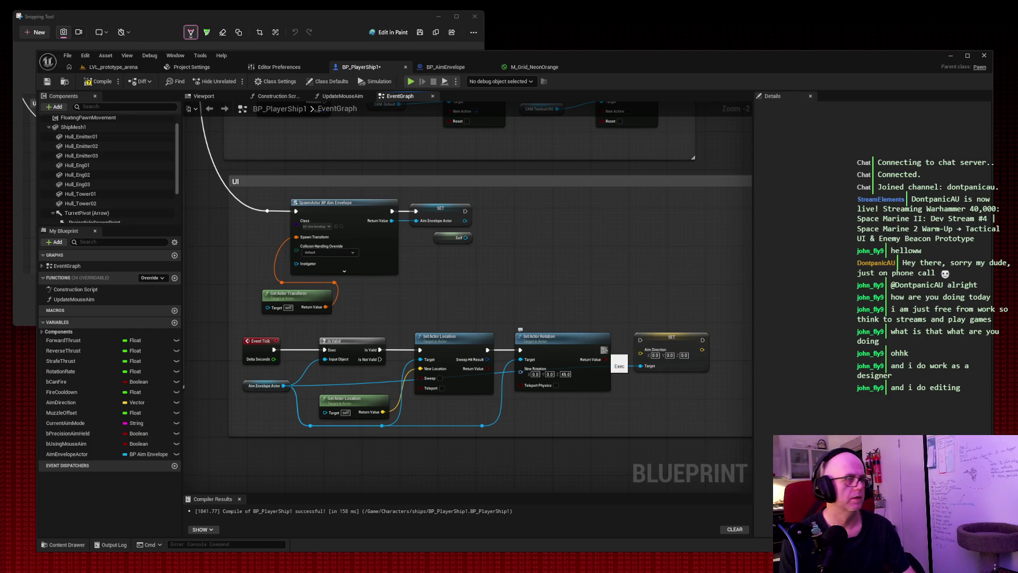
# Step: Run the SET node after Set Actor Rotation and start wiring Aim Envelope Actor into it
pyautogui.moveTo(604, 350); pyautogui.dragTo(640, 340)
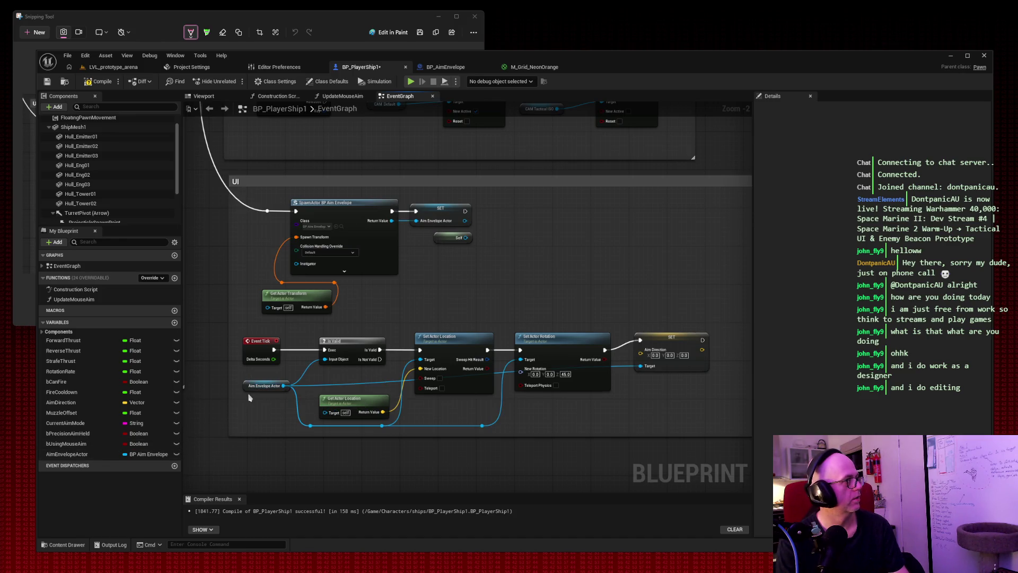
pyautogui.moveTo(67, 454); pyautogui.dragTo(247, 413)
pyautogui.click(264, 419)
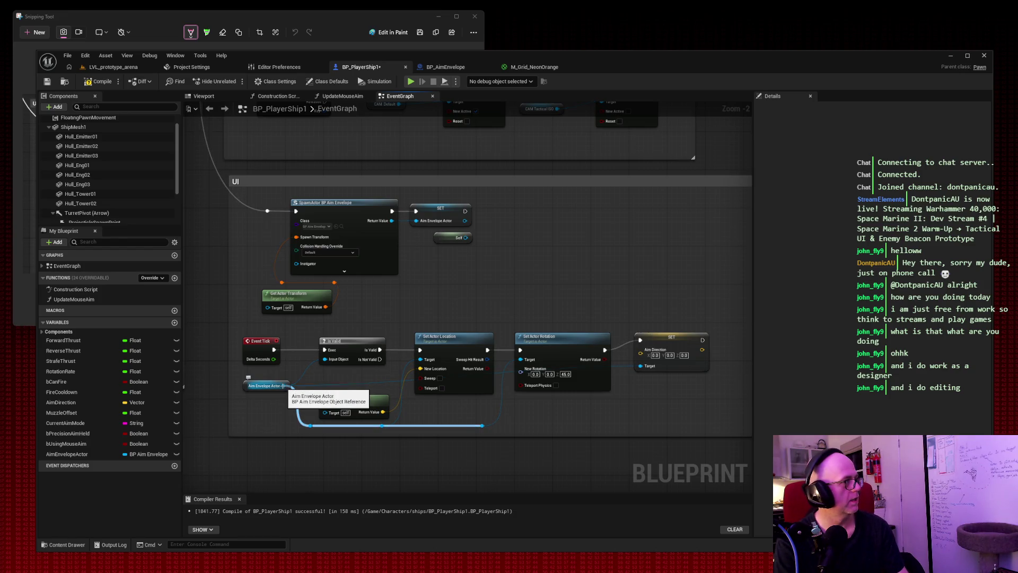
pyautogui.moveTo(283, 385); pyautogui.dragTo(644, 358)
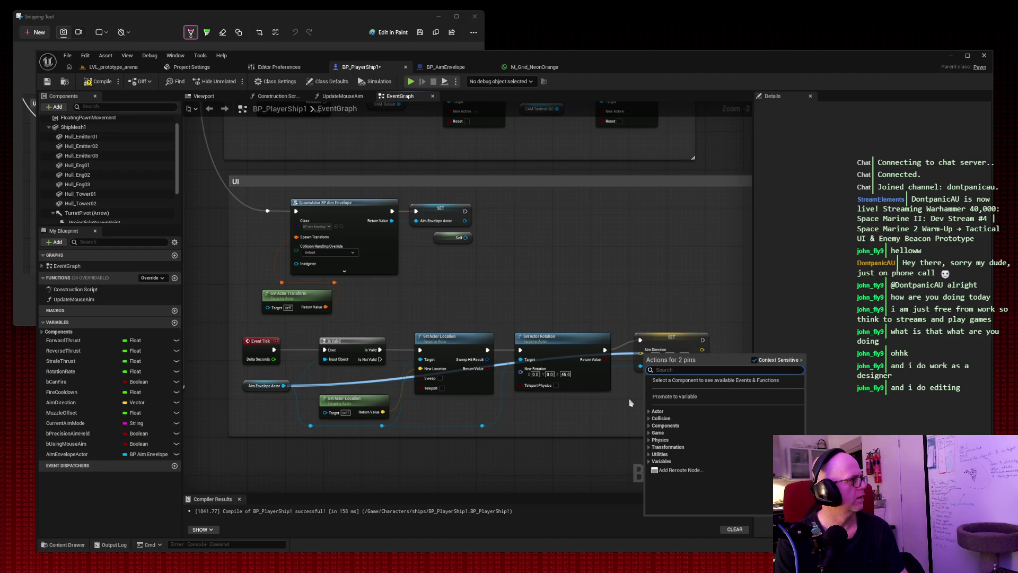
pyautogui.click(631, 403)
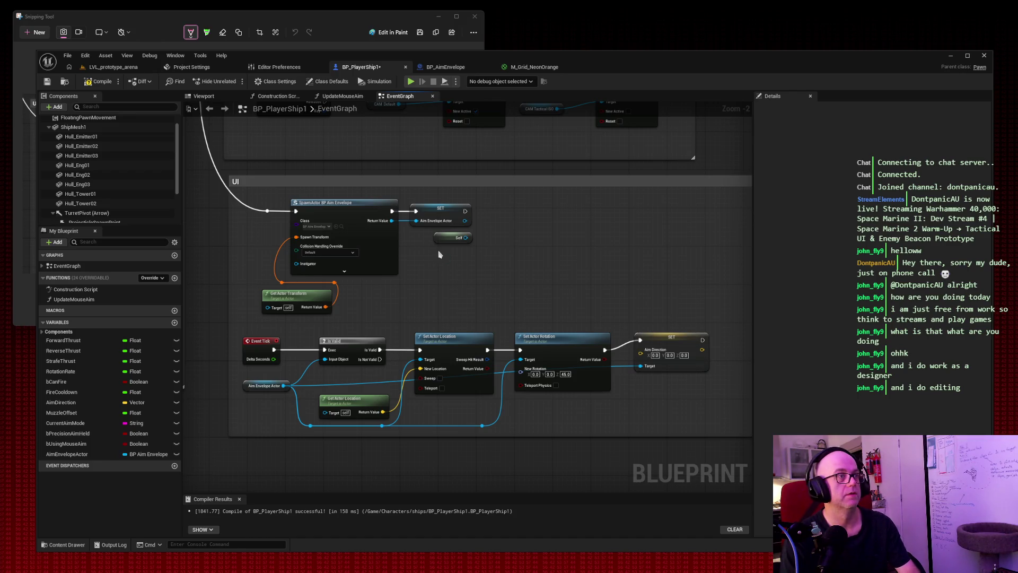
# Step: Capture an editor screenshot, then connect Aim Envelope Actor to the SET node's Target pin
pyautogui.press('super+shift+s')
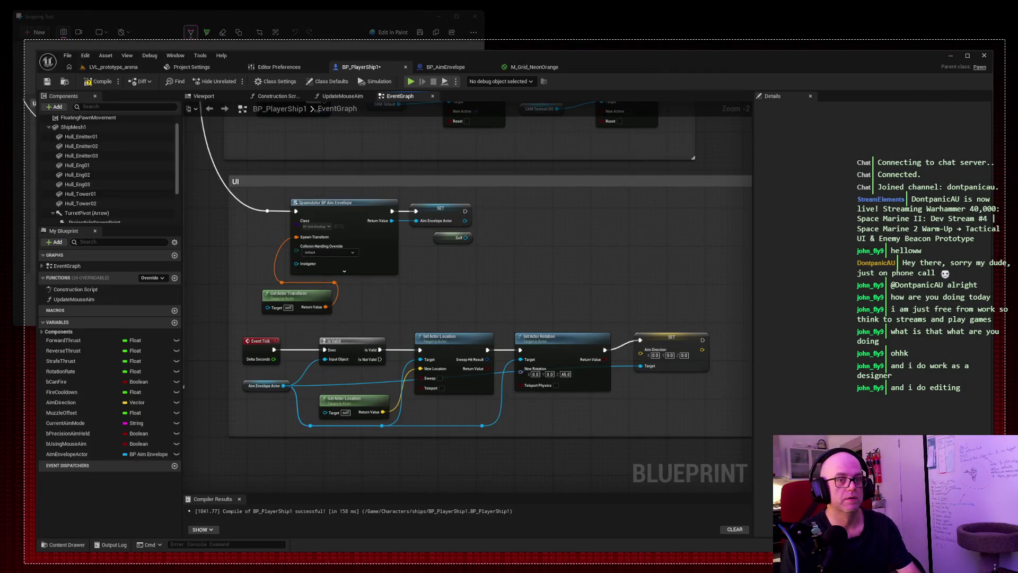
pyautogui.click(509, 286)
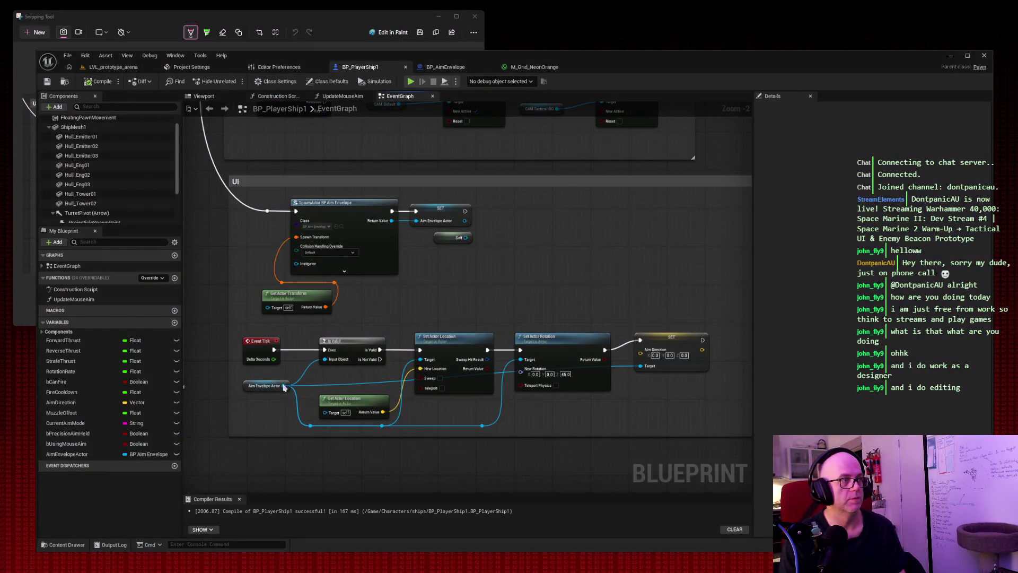
pyautogui.moveTo(284, 385); pyautogui.dragTo(648, 359)
pyautogui.click(611, 425)
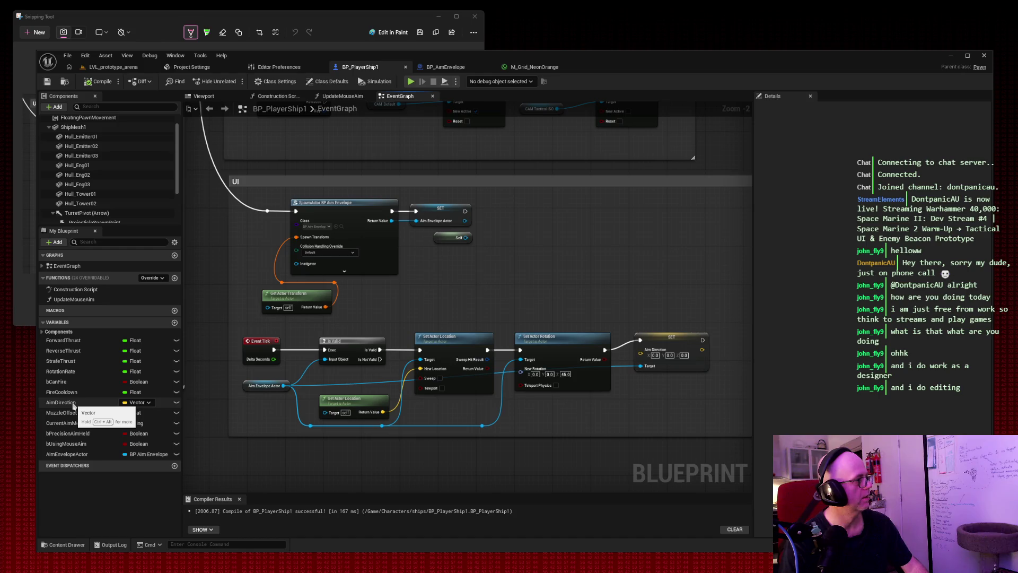
# Step: Connect an AimDirection getter to the SET node's Aim Direction pin and compile BP_PlayerShip1
pyautogui.moveTo(76, 405); pyautogui.dragTo(528, 291)
pyautogui.click(528, 289)
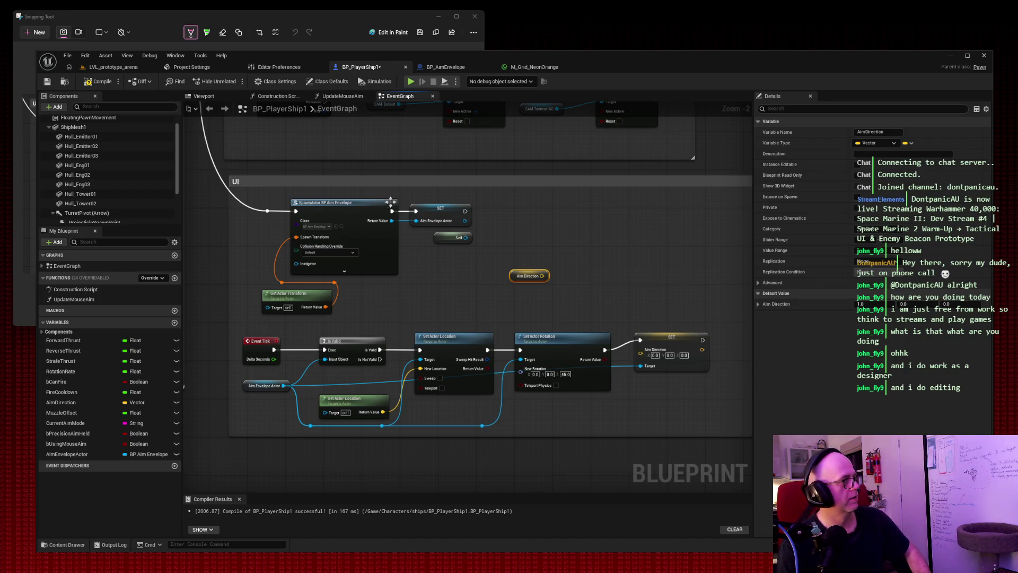
pyautogui.moveTo(542, 275)
pyautogui.mouseDown()
pyautogui.moveTo(644, 350)
pyautogui.moveTo(719, 338)
pyautogui.mouseUp()
pyautogui.moveTo(514, 272)
pyautogui.mouseDown()
pyautogui.moveTo(594, 307)
pyautogui.moveTo(655, 355)
pyautogui.moveTo(626, 351)
pyautogui.moveTo(640, 351)
pyautogui.mouseUp()
pyautogui.moveTo(714, 335); pyautogui.dragTo(717, 350)
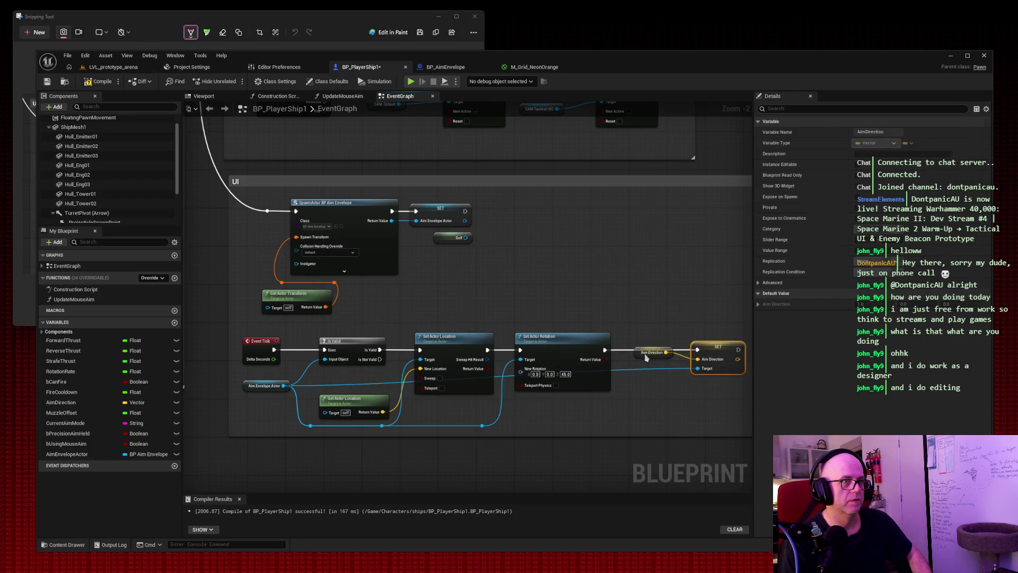
pyautogui.moveTo(651, 350); pyautogui.dragTo(638, 360)
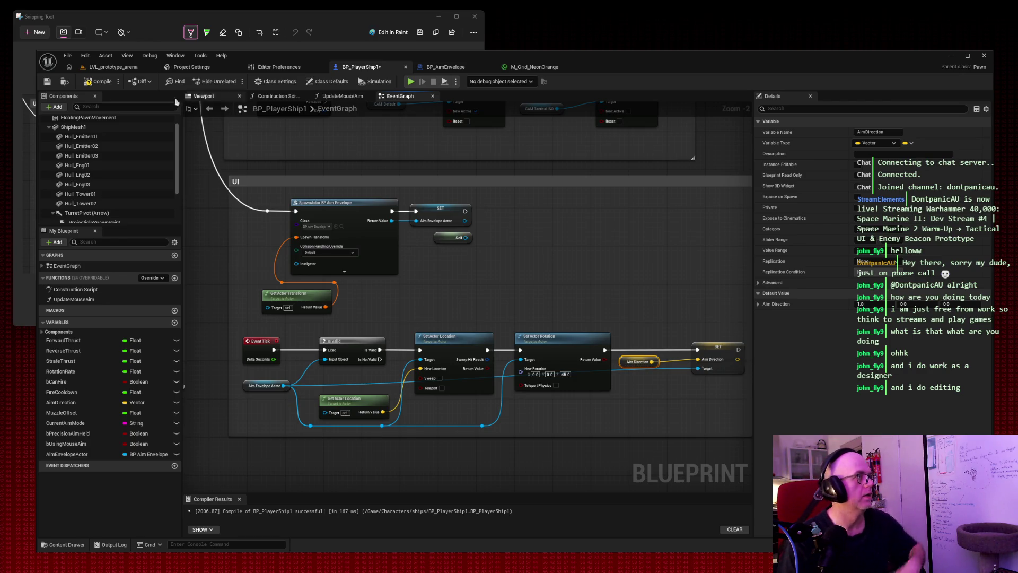
pyautogui.click(98, 81)
# Step: Play-test the arena level, capture a screen region, fire a shot, and stop the session
pyautogui.click(114, 68)
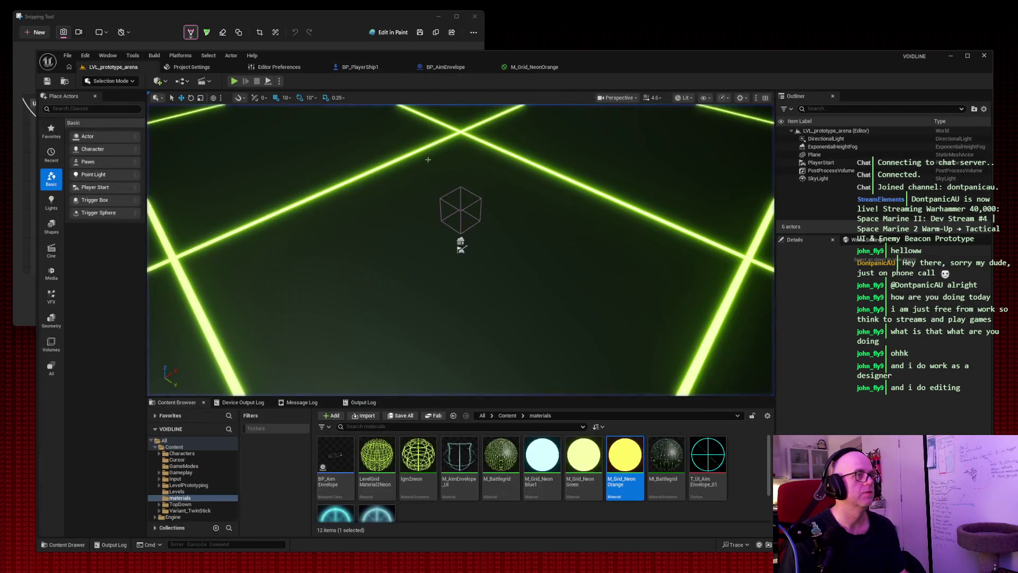
pyautogui.click(235, 83)
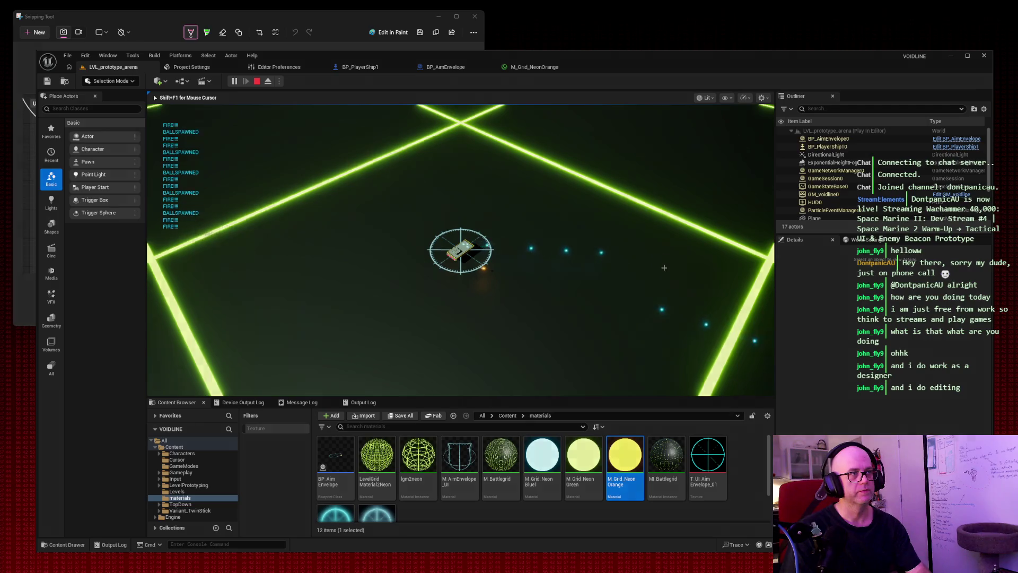
pyautogui.press('super+shift+s')
pyautogui.moveTo(31, 36); pyautogui.dragTo(705, 457)
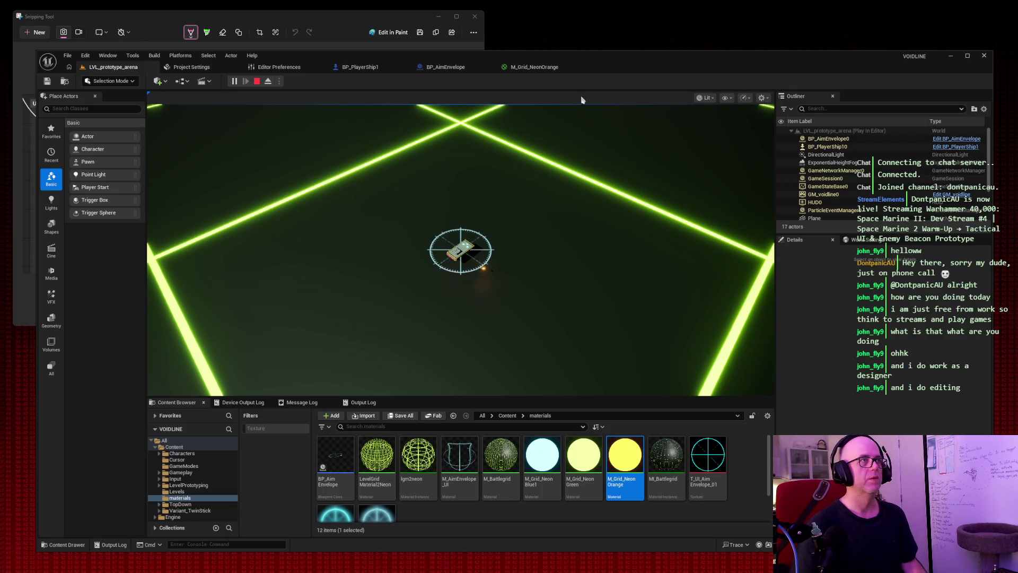
pyautogui.click(508, 247)
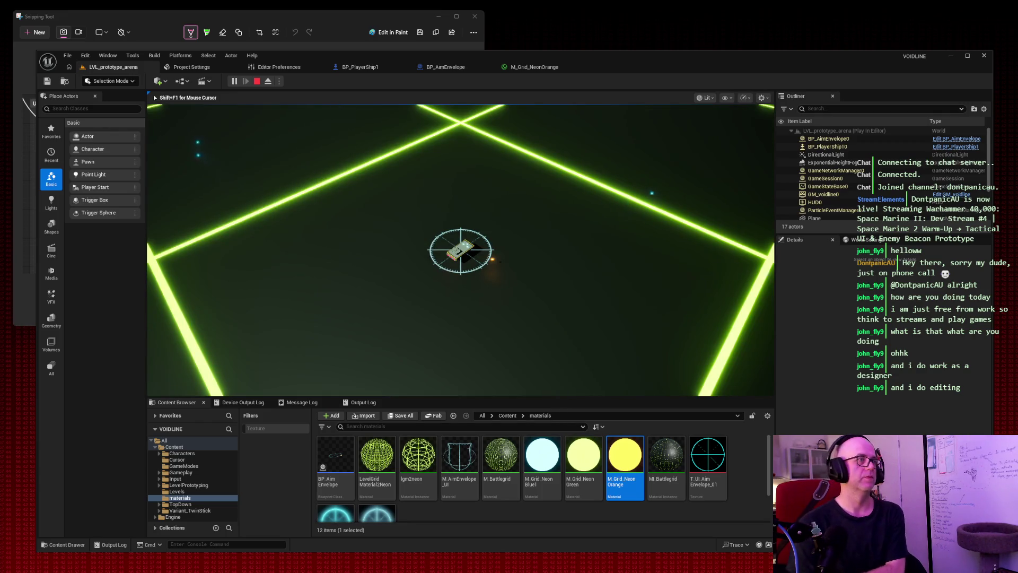
pyautogui.press('Escape')
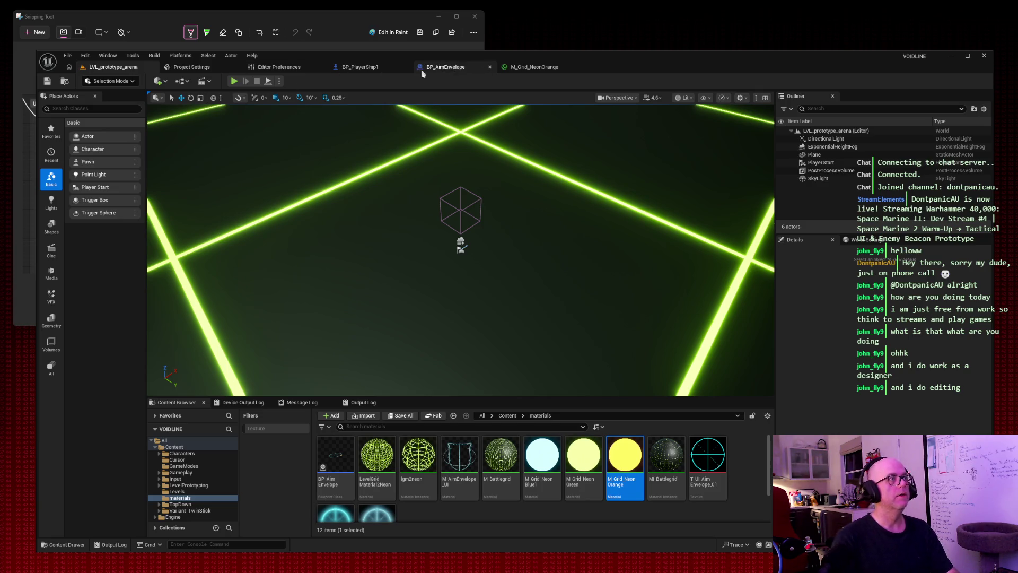
# Step: In the BP_AimEnvelope viewport, select the yellow TurretAimMarker cube near the reticle ring
pyautogui.click(445, 67)
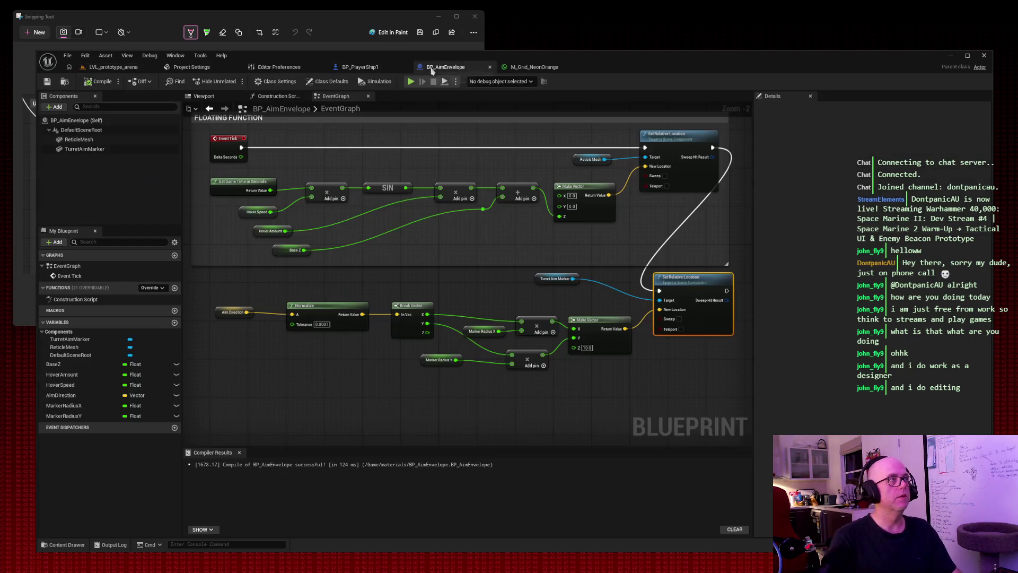
pyautogui.click(204, 96)
pyautogui.moveTo(335, 138)
pyautogui.mouseDown()
pyautogui.moveTo(353, 122)
pyautogui.moveTo(354, 132)
pyautogui.mouseUp()
pyautogui.click(497, 372)
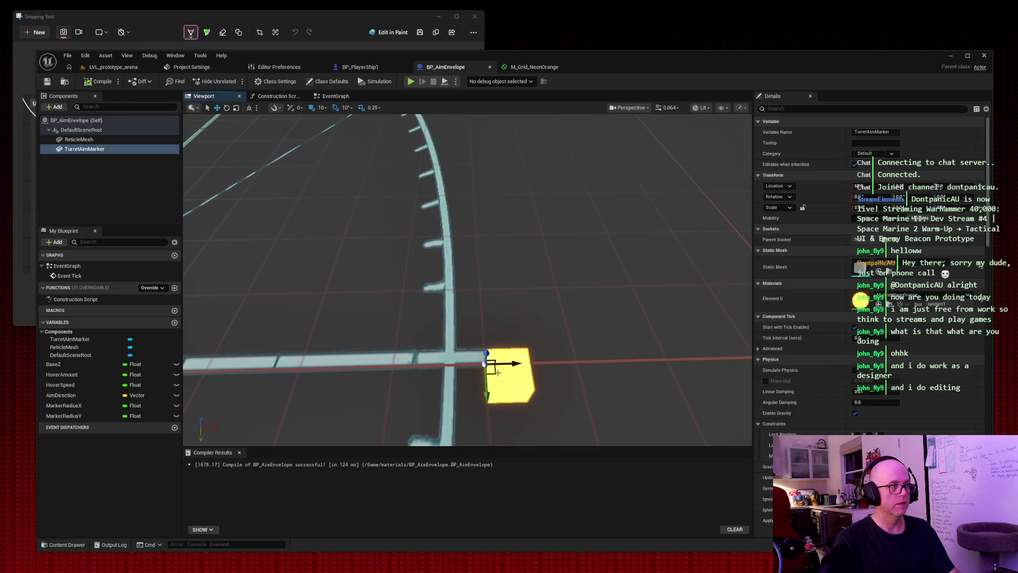